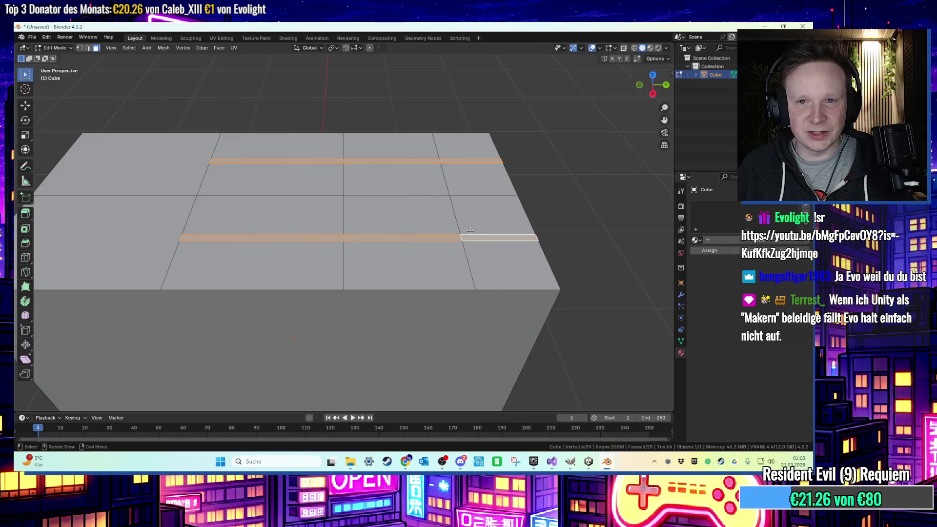
Extrude the selected top edges straight up to form two walls.
key("x")
key("z")
left_click(465, 135)
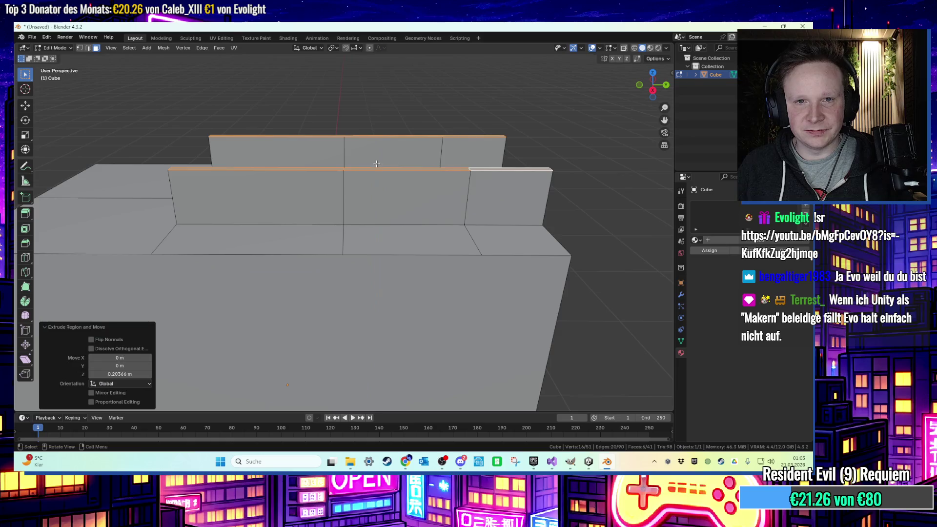
Lower the end edges of both walls about 0.198 m so the wall ends slope down.
left_click(103, 185)
left_click(102, 182)
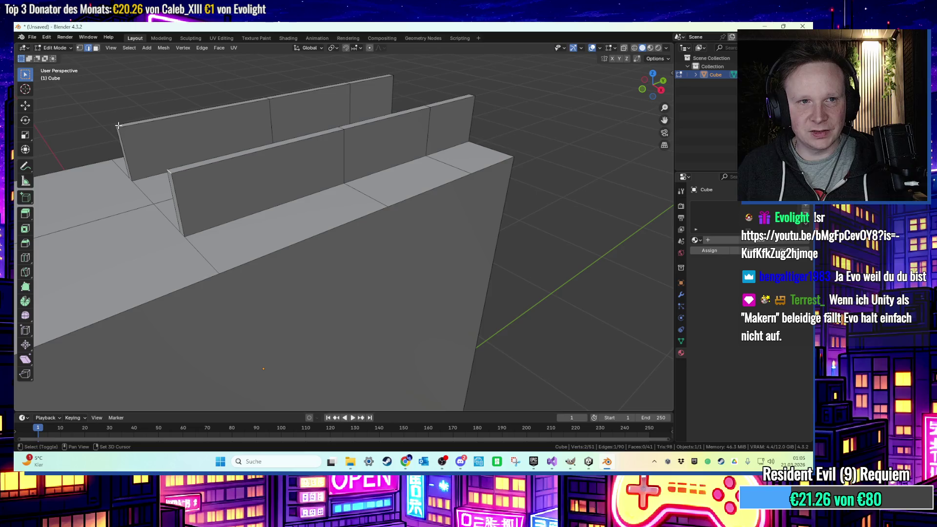
left_click(157, 167, "shift")
key("g")
key("z")
left_click(254, 179)
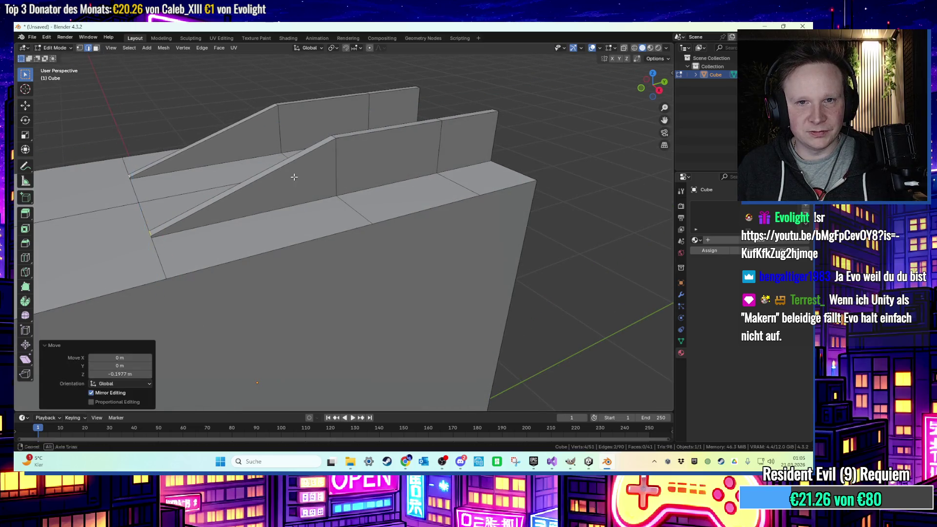
left_click(383, 174)
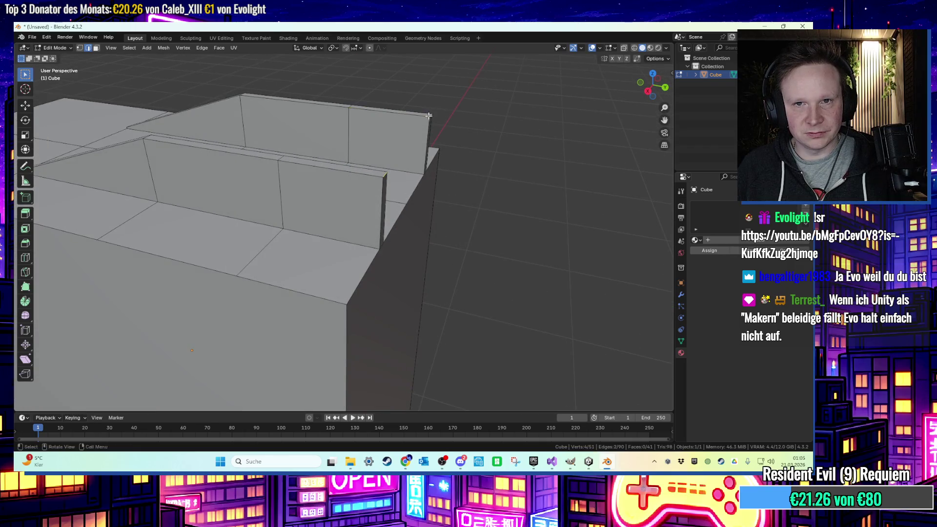
key("shift+r")
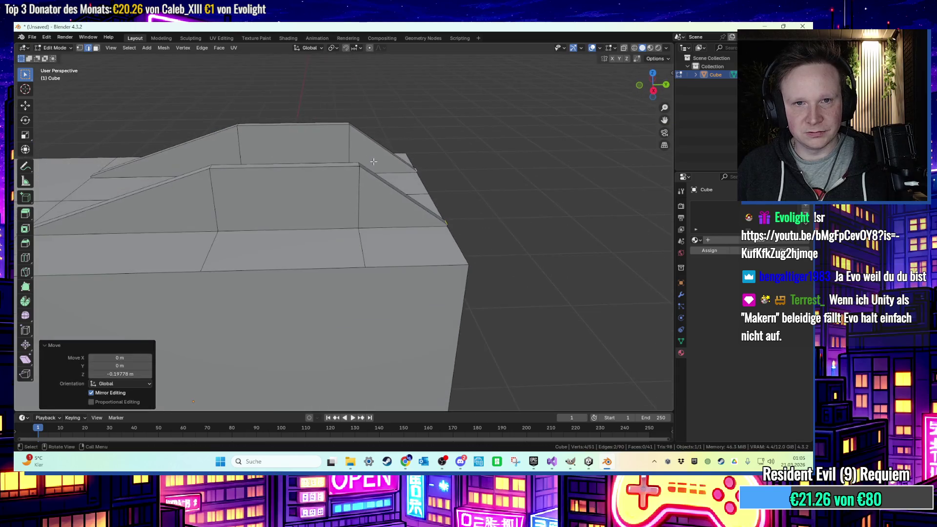
Raise the thin top faces of the walls vertically to make the walls taller.
key("3")
left_click(302, 166)
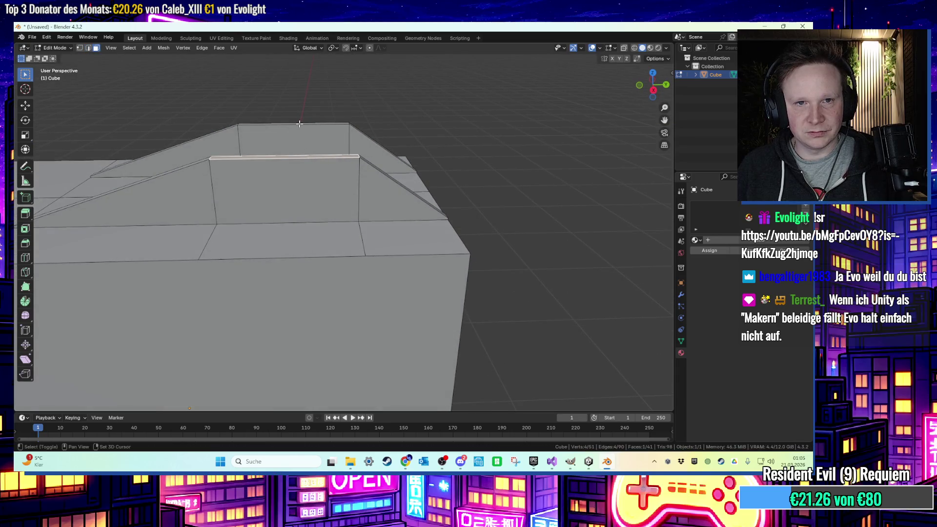
key("g")
key("z")
left_click(299, 98)
left_click(273, 171)
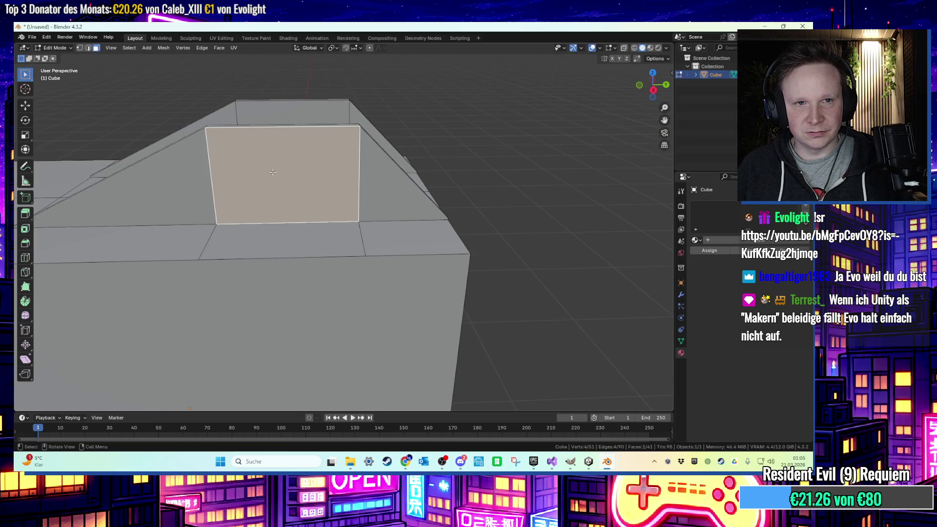
key("i")
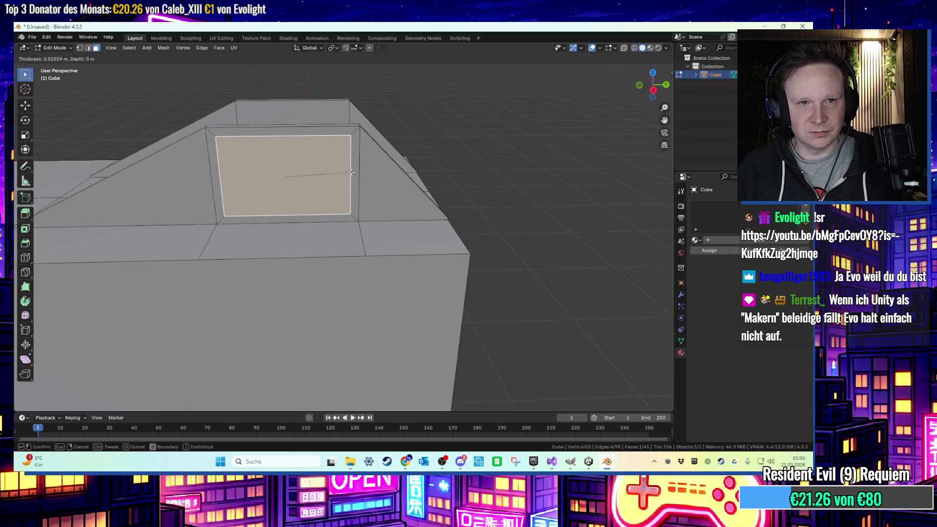
right_click(351, 172)
left_click(137, 195, "shift")
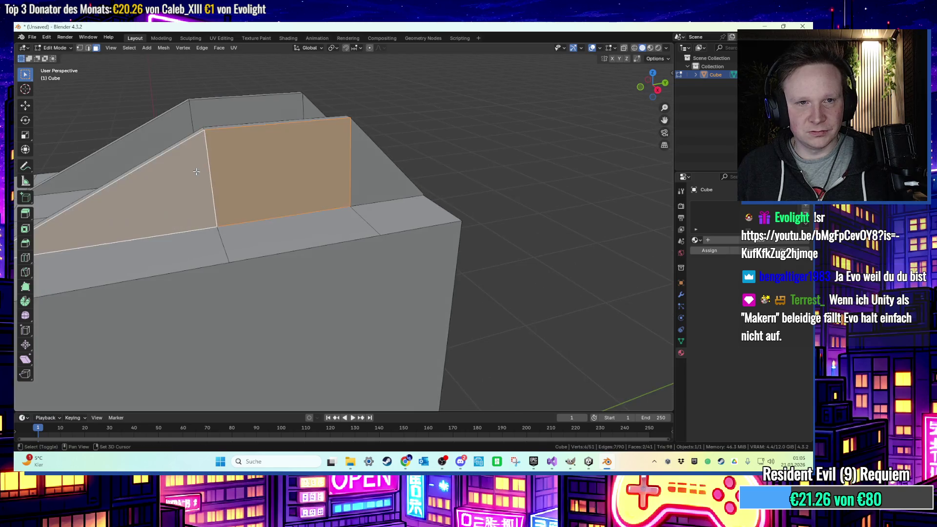
left_click(366, 177, "shift")
left_click(351, 186, "shift")
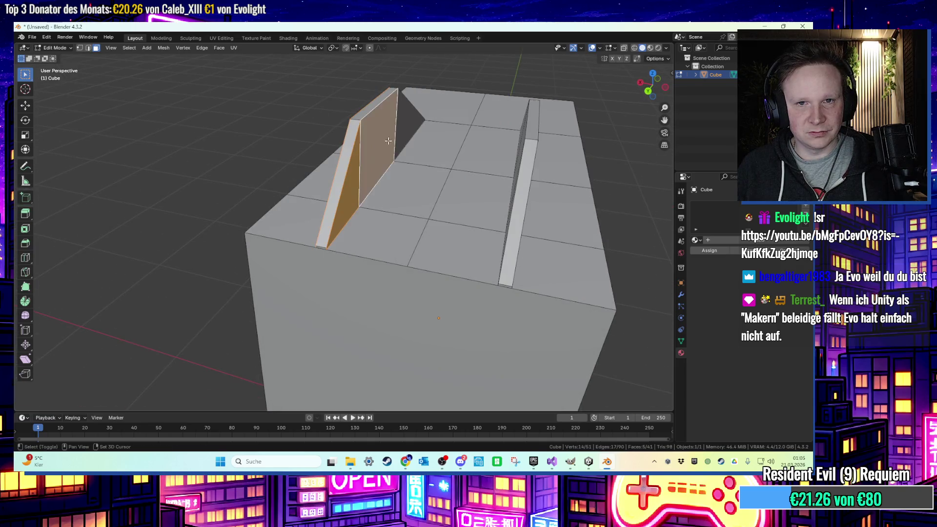
left_click(582, 130, "shift")
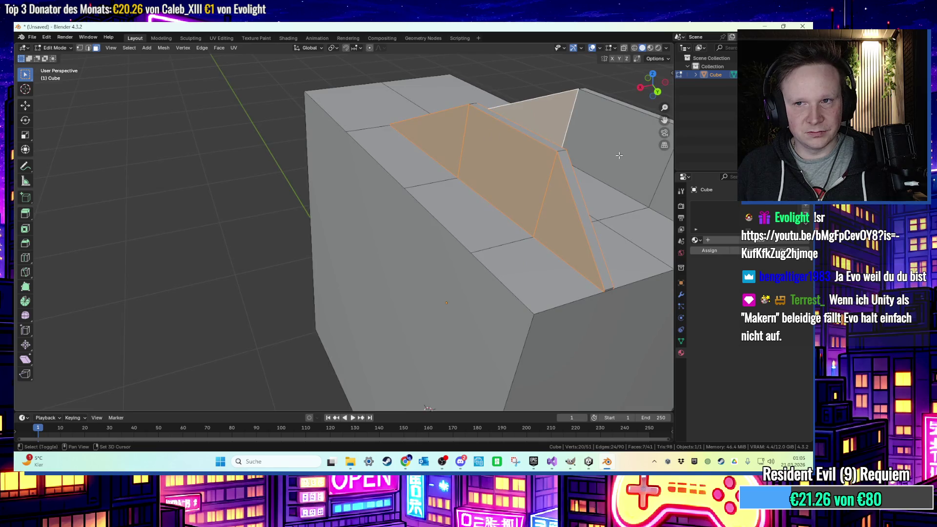
left_click(620, 157, "shift")
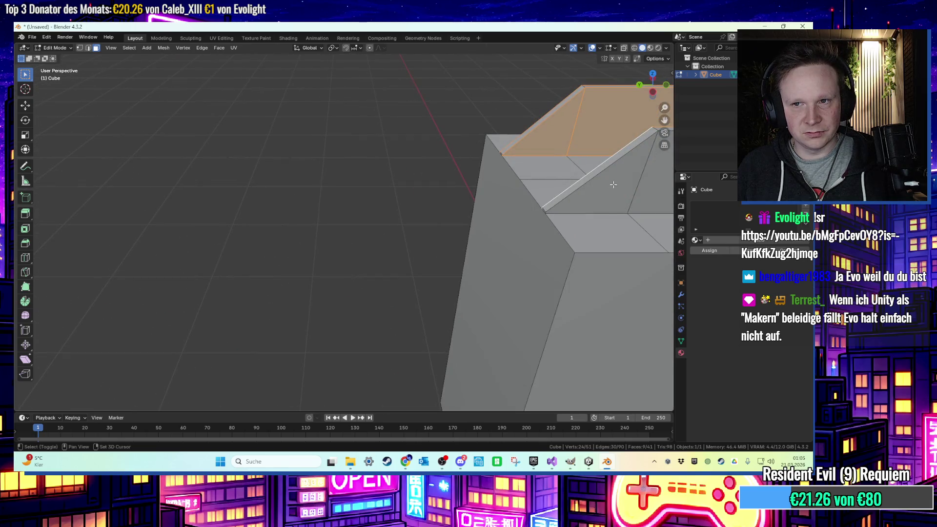
left_click(548, 198, "ctrl")
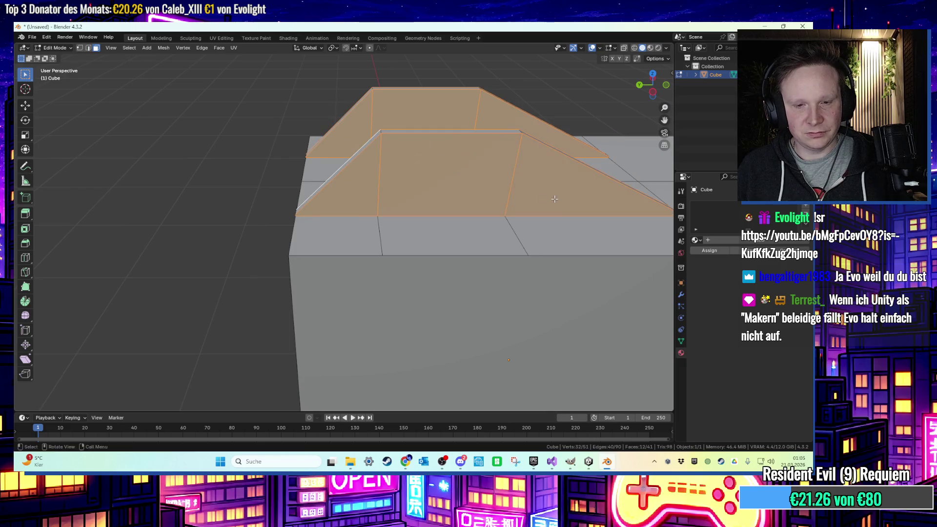
key("i")
left_click(544, 198)
key("ctrl+z")
key("i")
key("Escape")
key("Tab")
right_click(483, 207)
left_click(468, 225)
key("Tab")
key("i")
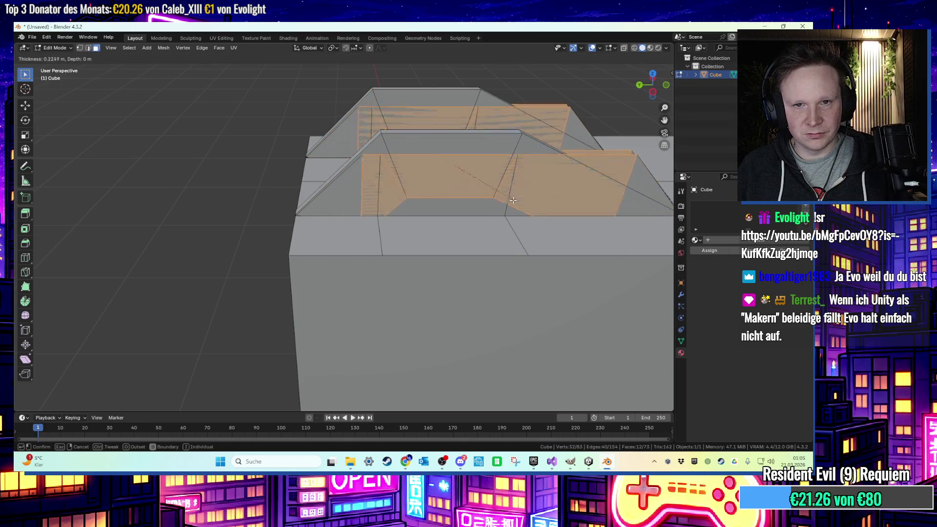
key("Escape")
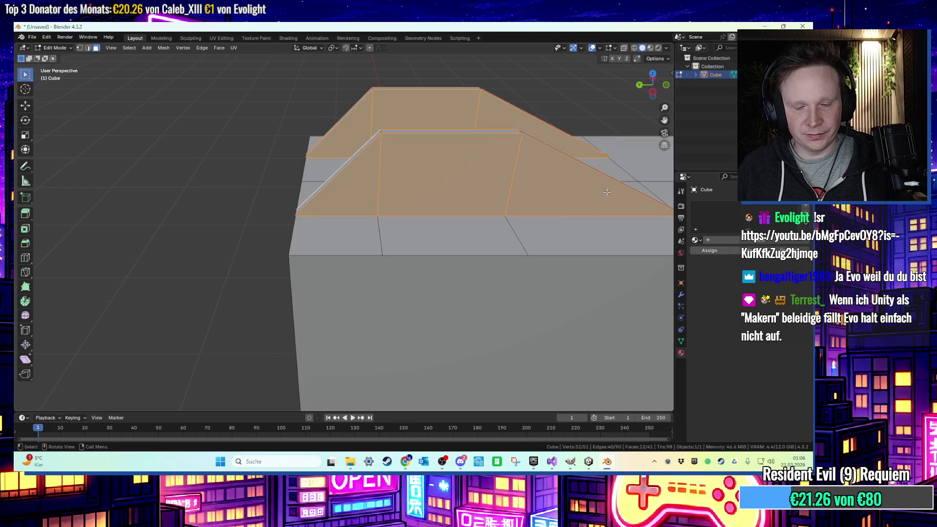
key("i")
left_click(543, 191)
Delete the inner wall faces to leave a rail frame, and inspect it from several angles.
key("x")
left_click(492, 189)
mouse_move(493, 189)
left_mouse_down()
mouse_move(401, 163)
mouse_move(430, 167)
mouse_move(379, 362)
mouse_move(526, 167)
left_mouse_up()
scroll(526, 168, "up", 5)
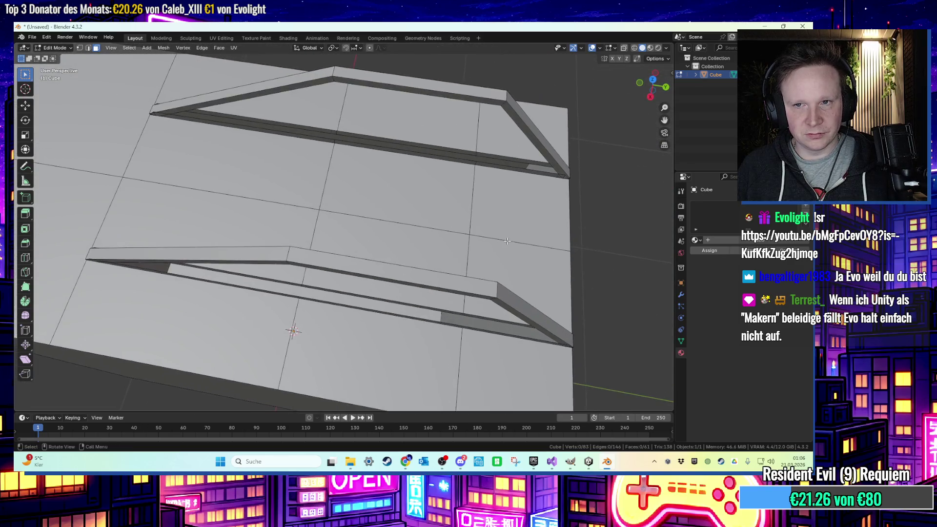
left_click_drag(507, 241, 526, 196)
left_click_drag(509, 165, 433, 155)
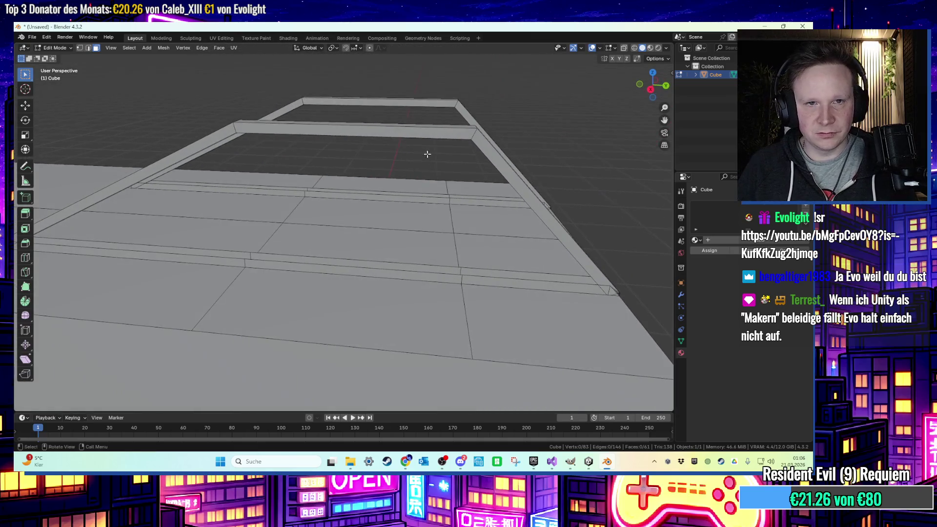
mouse_move(381, 133)
left_mouse_down()
mouse_move(381, 101)
mouse_move(366, 96)
mouse_move(289, 121)
mouse_move(319, 146)
mouse_move(323, 193)
mouse_move(251, 183)
mouse_move(189, 135)
left_mouse_up()
left_click_drag(130, 160, 146, 147)
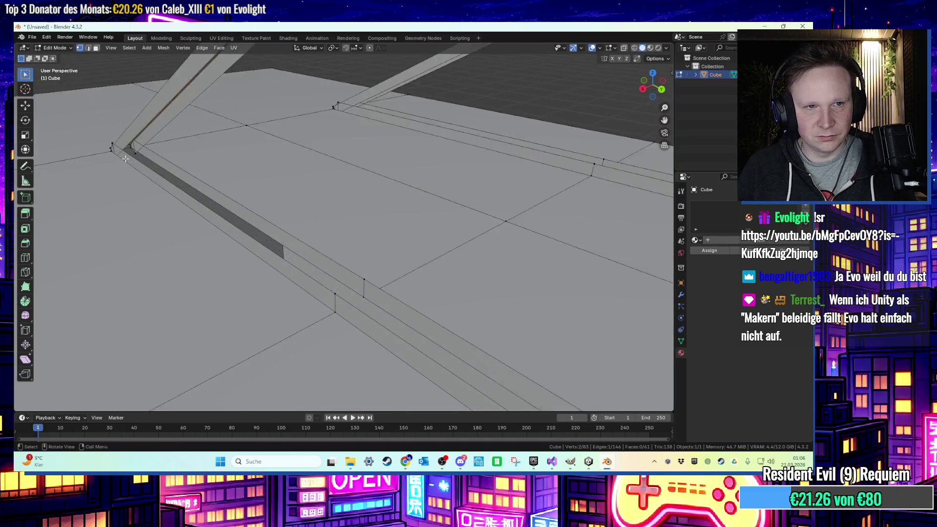
scroll(249, 178, "down", 6)
Switch to vertex selection, then leave mesh editing to work on the whole object.
key("1")
left_click_drag(249, 178, 362, 200)
key("Tab")
key("Tab")
key("Tab")
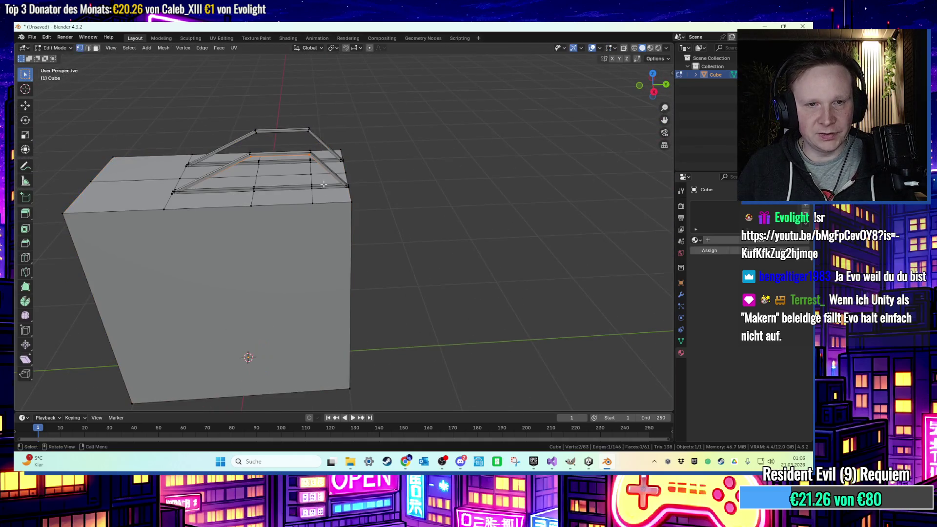
key("x")
key("Escape")
key("Tab")
Delete the old block and add a new mesh cube.
key("x")
left_click(385, 200)
left_click(128, 48)
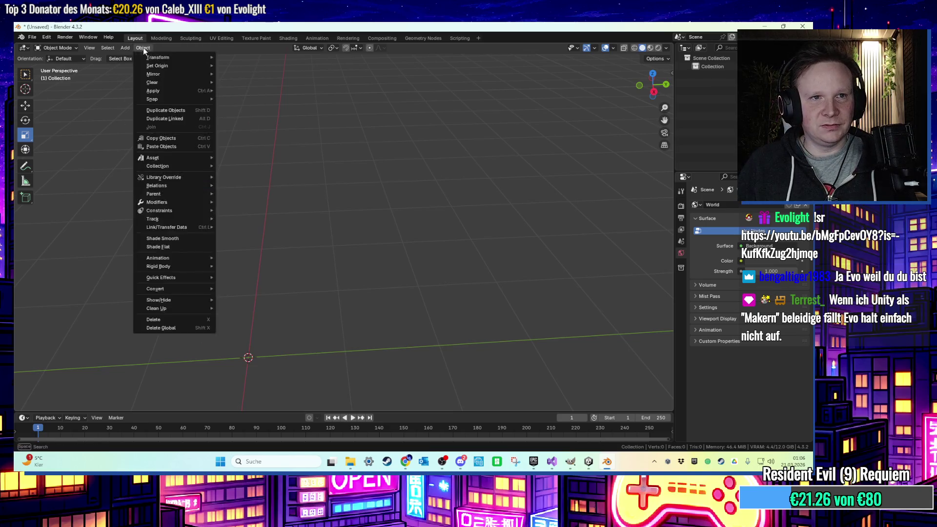
mouse_move(152, 59)
left_click(207, 65)
Lift the new cube about 1.0343 m straight up.
key("s")
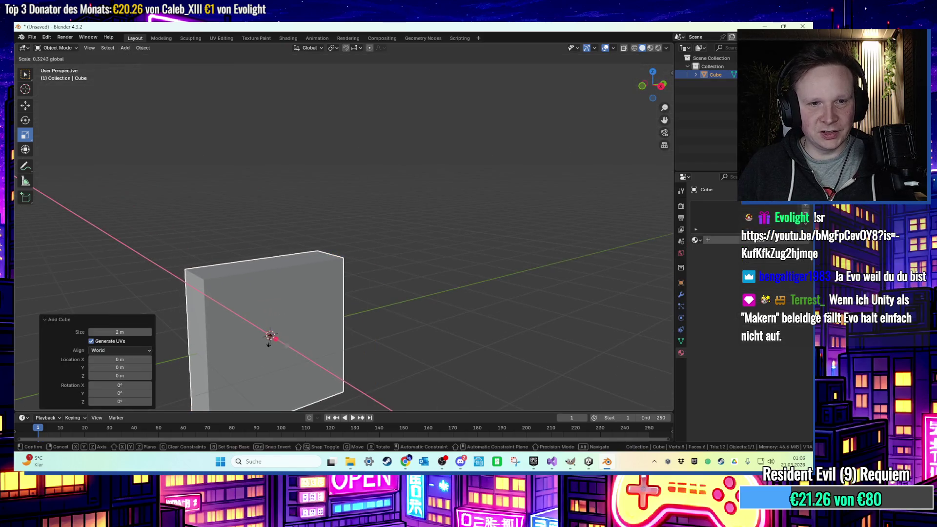
key("Escape")
key("g")
key("z")
left_click(308, 262)
Inspect the new cube in Edit Mode from a few angles and bring up its face options.
scroll(307, 262, "up", 3)
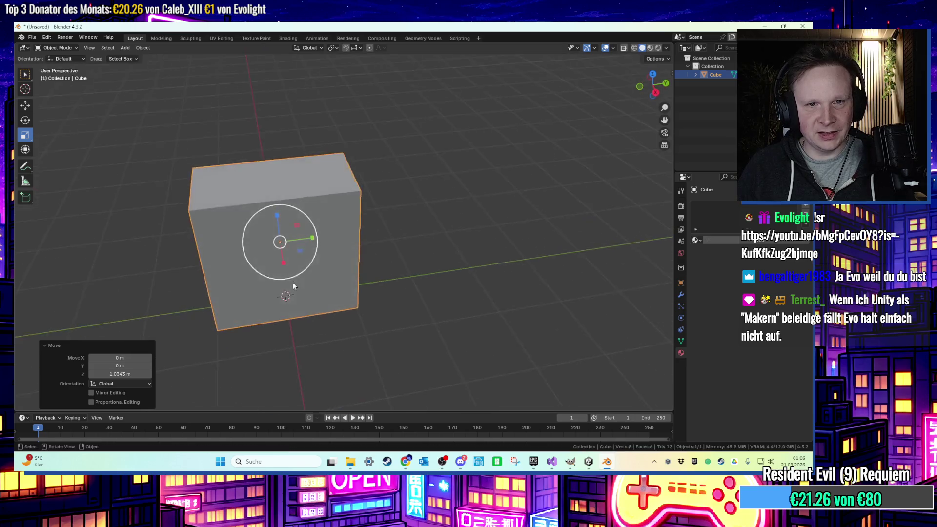
key("Tab")
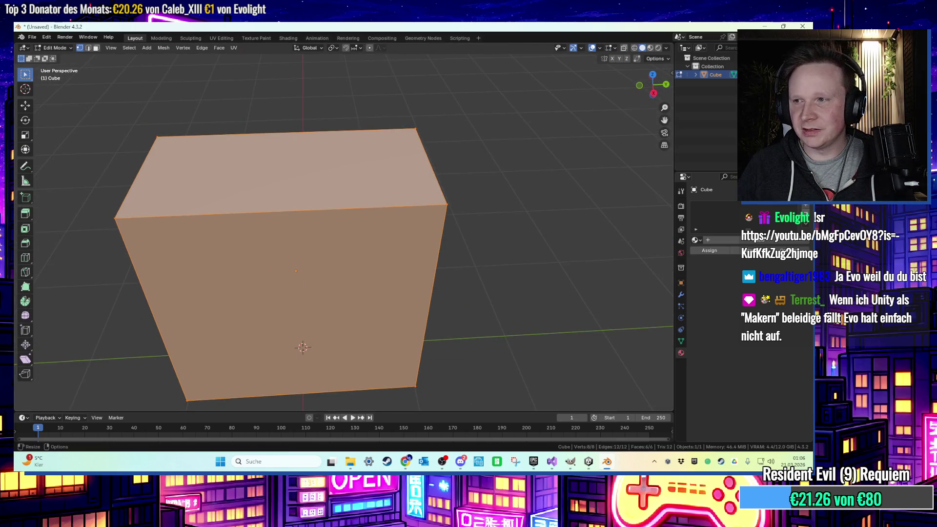
left_click_drag(513, 218, 486, 208)
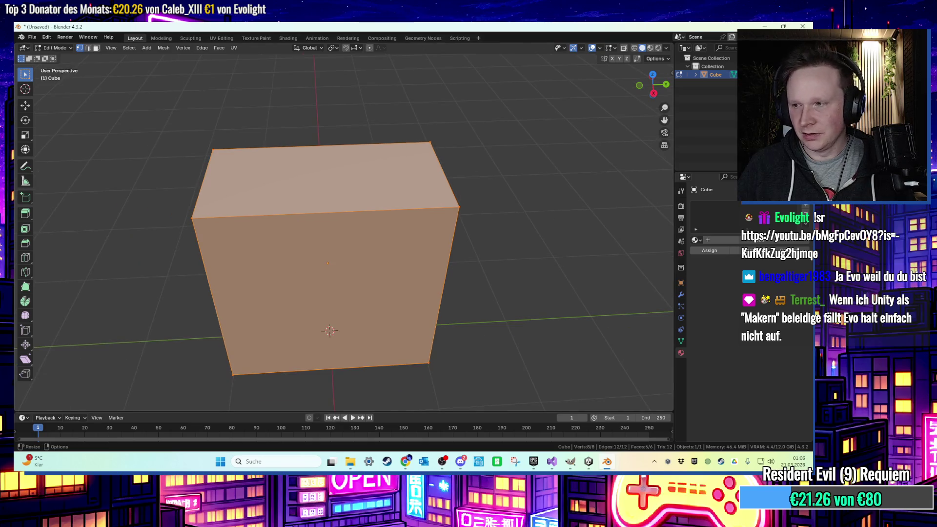
scroll(501, 170, "up", 1)
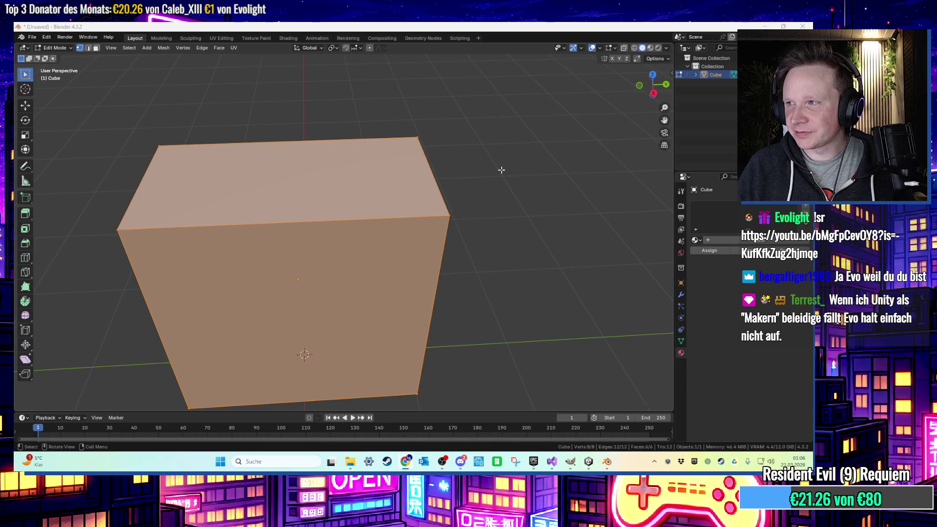
mouse_move(502, 170)
left_mouse_down()
mouse_move(435, 207)
mouse_move(357, 184)
left_mouse_up()
key("Tab")
key("Tab")
key("x")
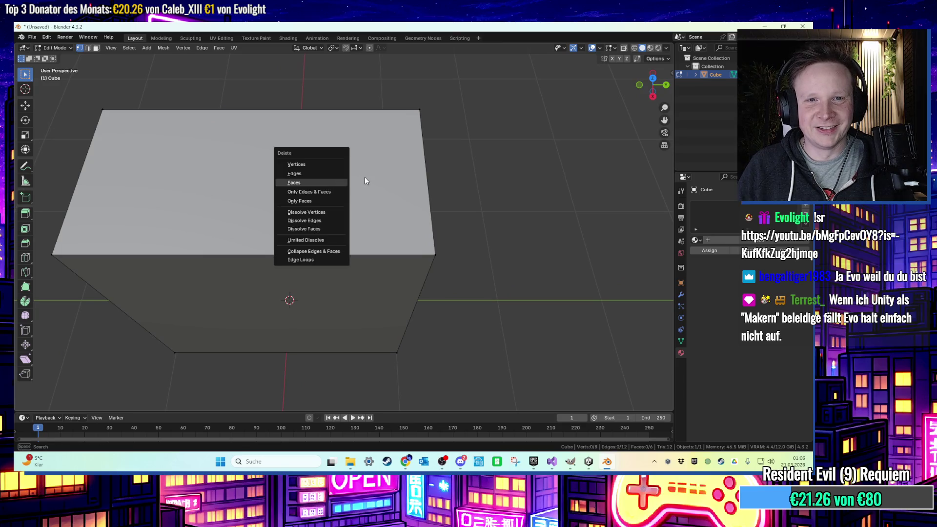
key("Escape")
key("Tab")
key("x")
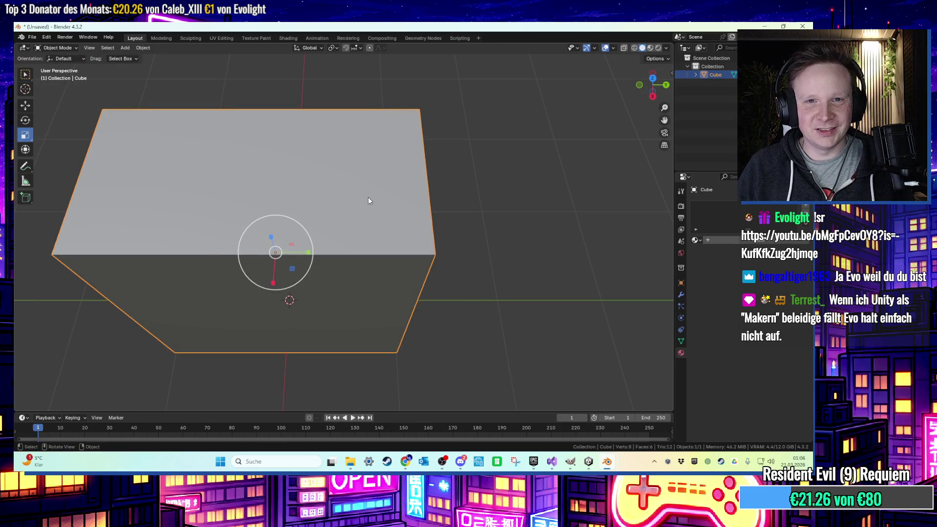
key("Tab")
right_click(383, 187)
key("Escape")
key("3")
left_click(385, 164)
right_click(383, 165)
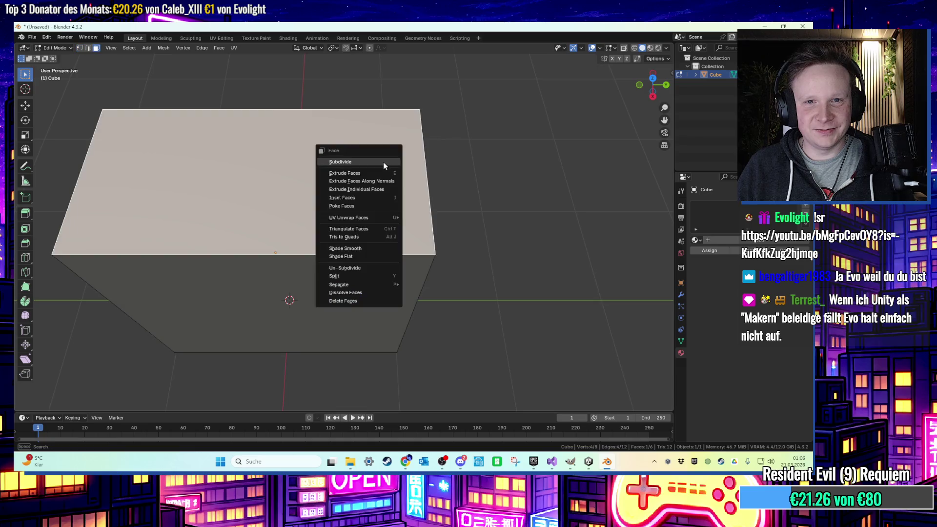
left_click(379, 162)
right_click(350, 173)
left_click(358, 173)
left_click(312, 173)
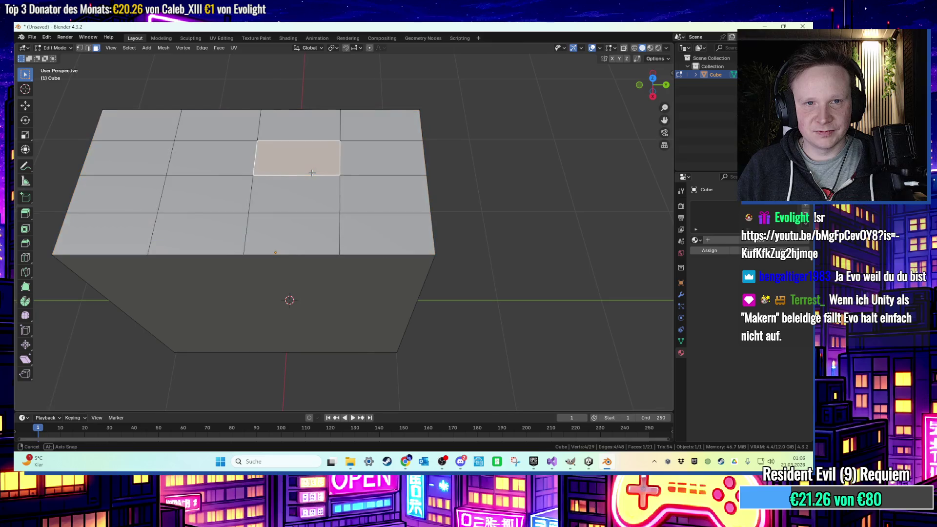
left_click_drag(311, 177, 285, 179)
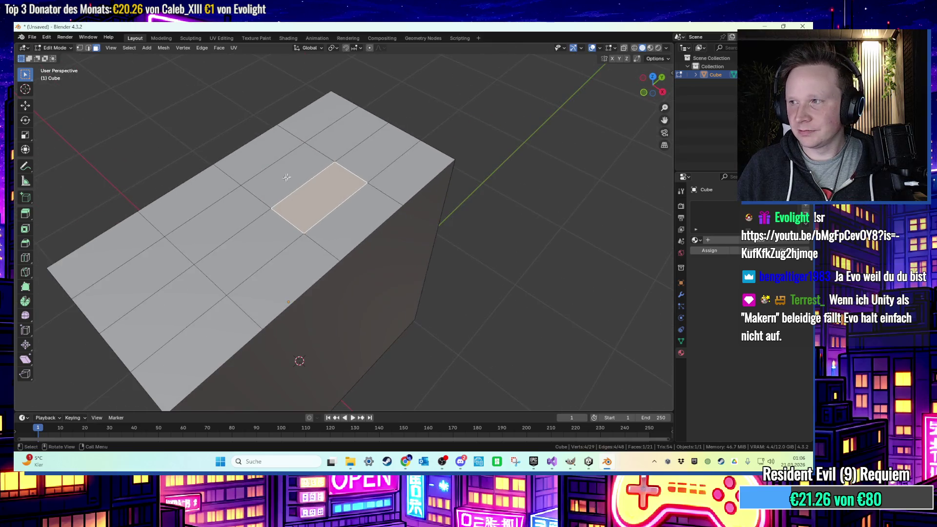
left_click_drag(357, 184, 320, 178)
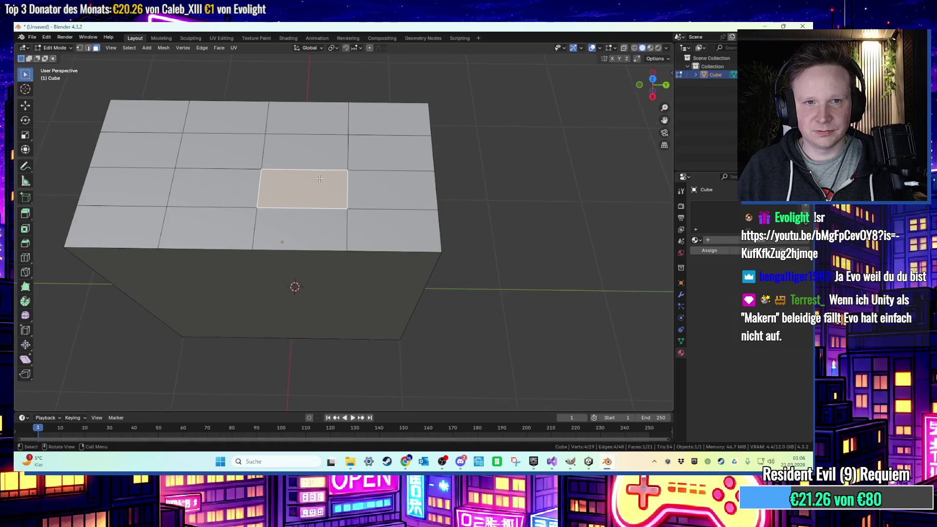
key("a")
key("ctrl+z")
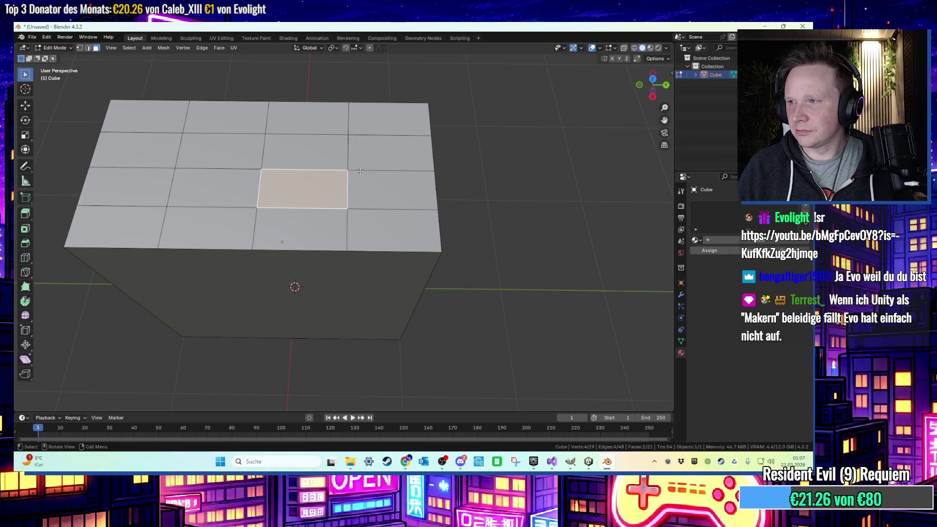
left_click_drag(347, 168, 175, 146)
left_click_drag(371, 199, 161, 235)
left_click(300, 125, "shift")
left_click(385, 118, "shift")
left_click(142, 221, "shift")
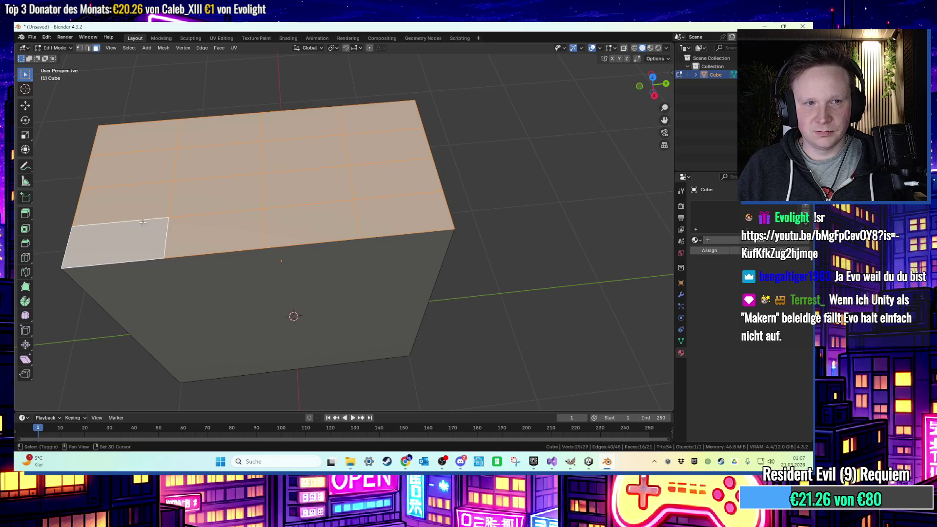
right_click(145, 214)
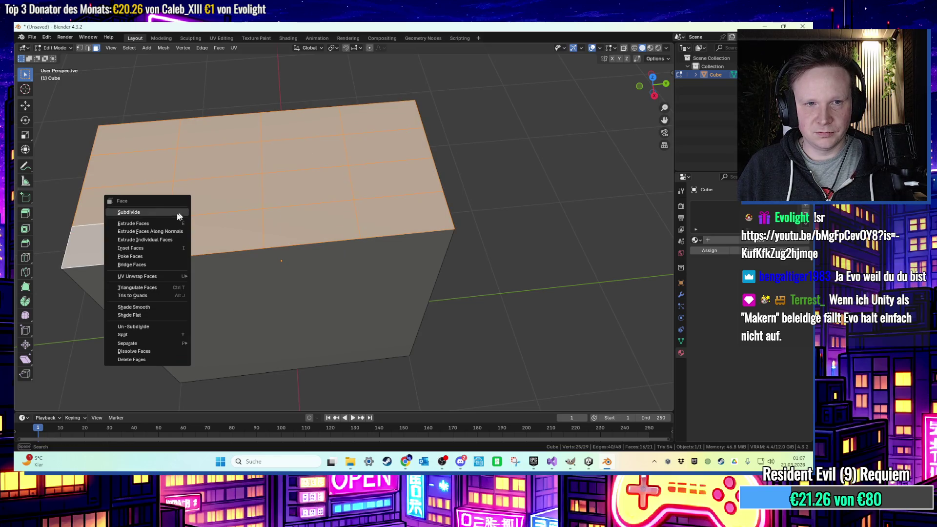
left_click(129, 212)
left_click(336, 207)
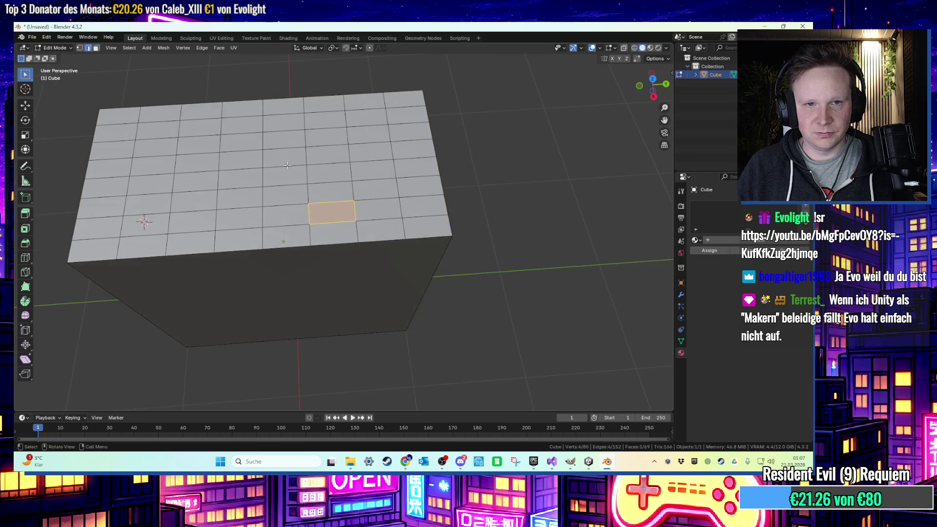
key("ctrl+z")
key("ctrl+z")
Select the edges along the top's middle line and bevel them into a strip.
key("2")
left_click(345, 161)
left_click(391, 159, "shift")
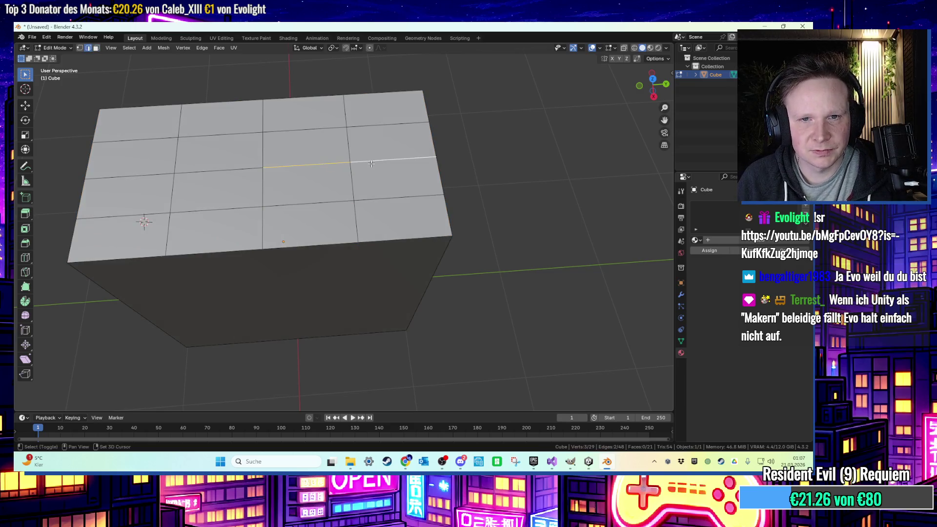
left_click_drag(264, 169, 284, 166)
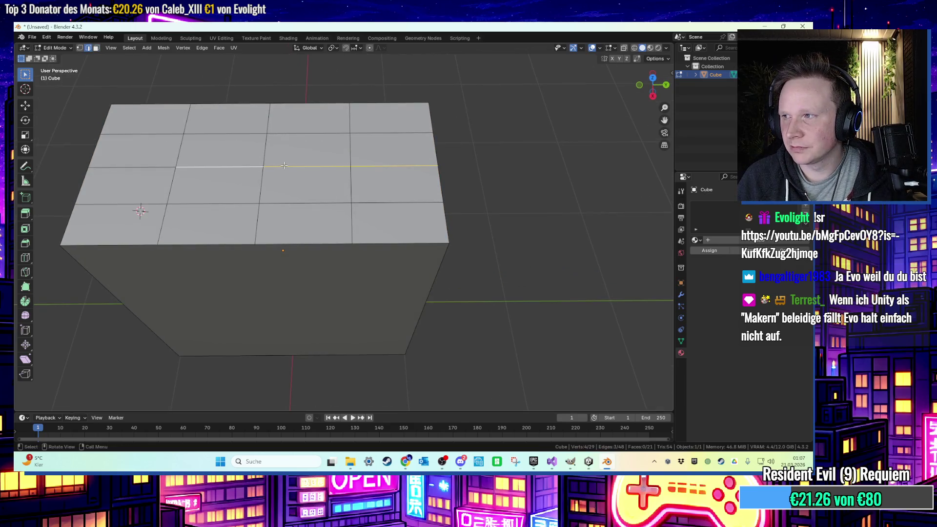
key("ctrl+b")
left_click(357, 166)
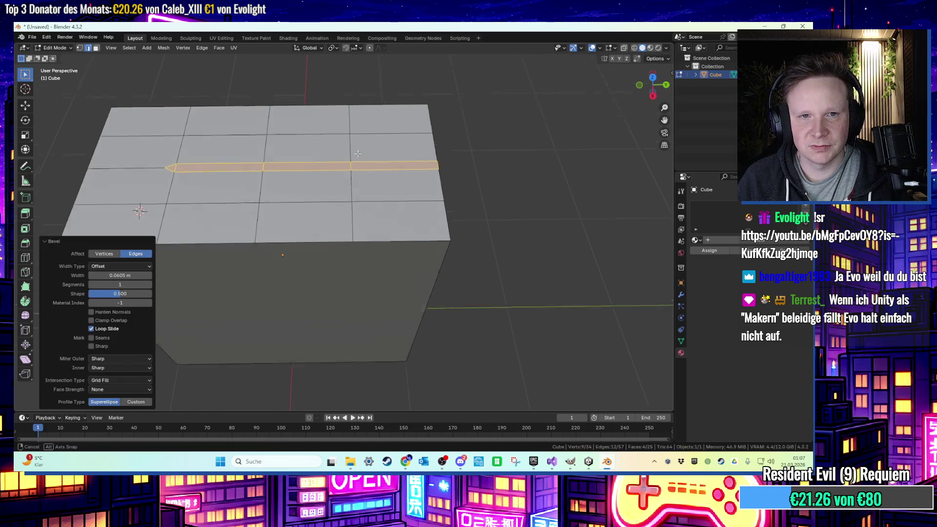
left_click_drag(357, 165, 360, 137)
Extrude the bevelled strip straight up into a raised wall.
key("e")
key("z")
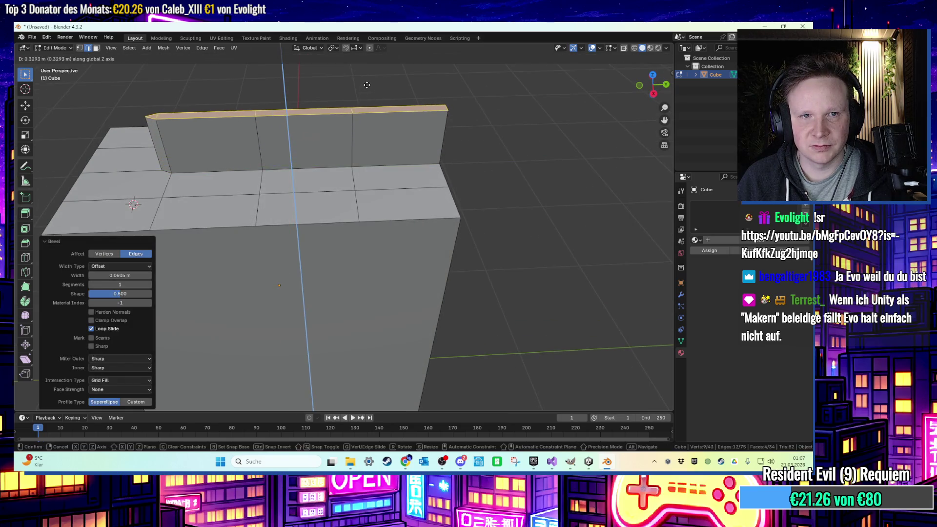
left_click(366, 85)
Lower a top corner vertex of the wall to slope its near end.
key("1")
left_click(147, 115)
left_click(145, 116)
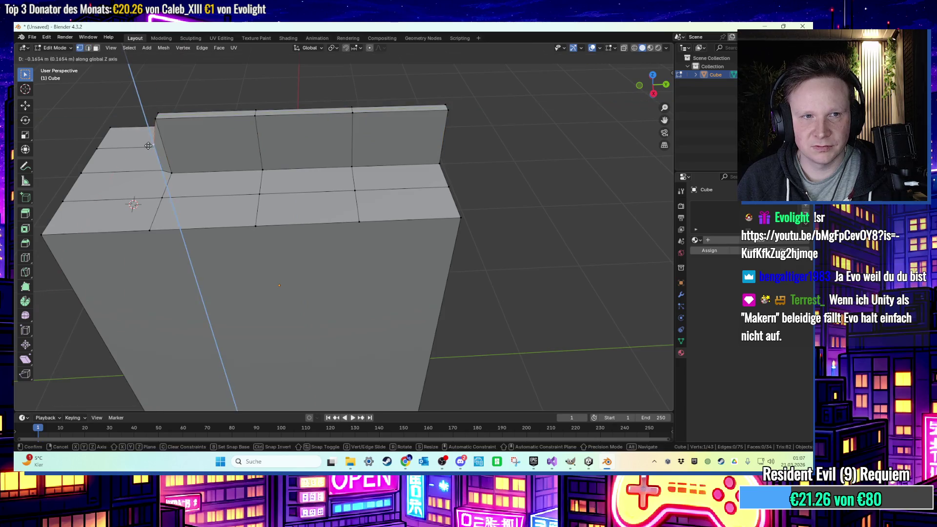
key("g")
key("z")
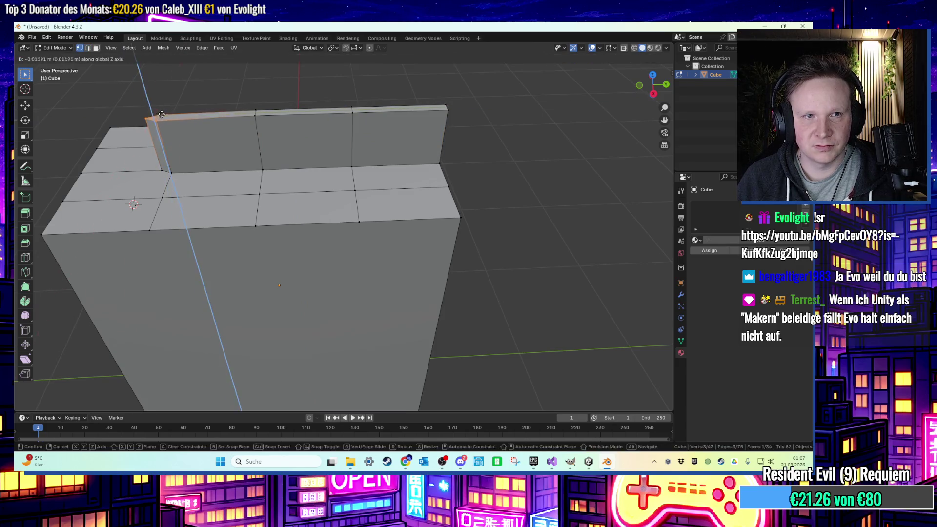
left_click(176, 164)
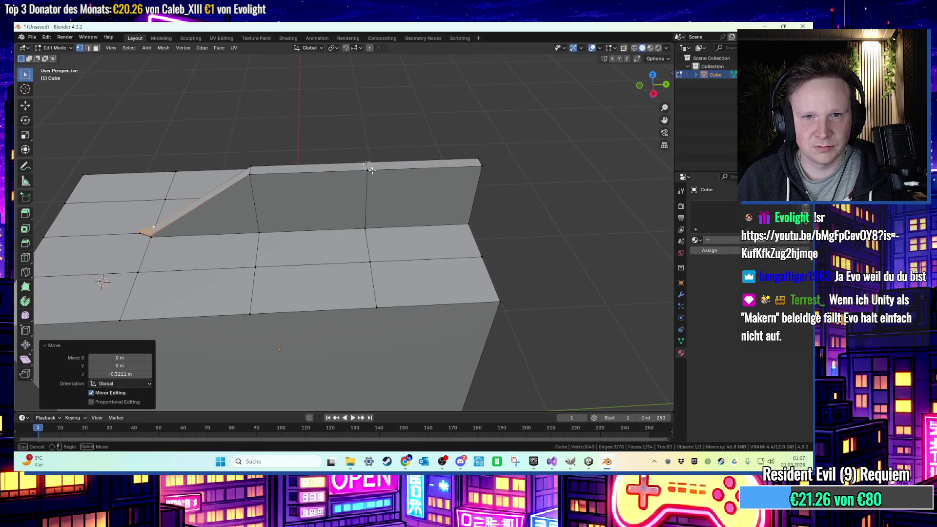
Shift the far top edge along X and lower it to slope the wall's other end.
left_click_drag(368, 167, 469, 168)
key("g")
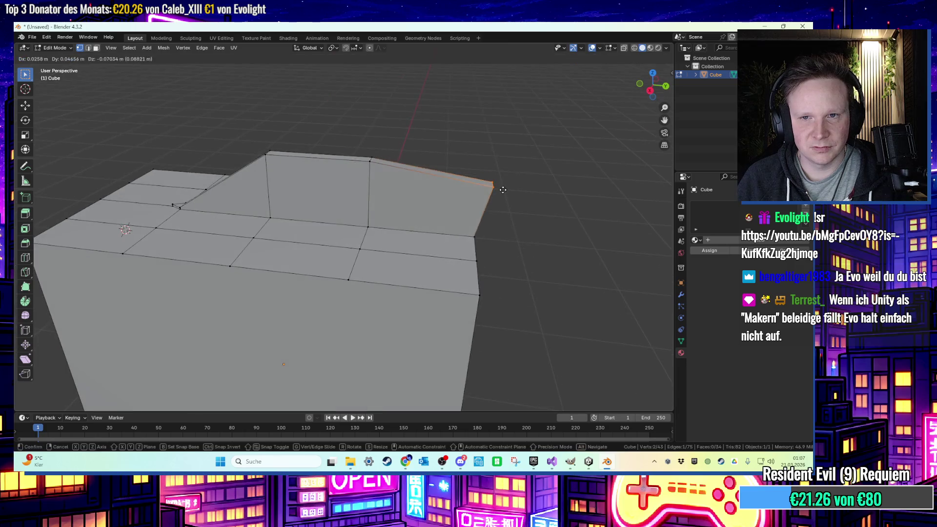
right_click(495, 184)
key("g")
key("x")
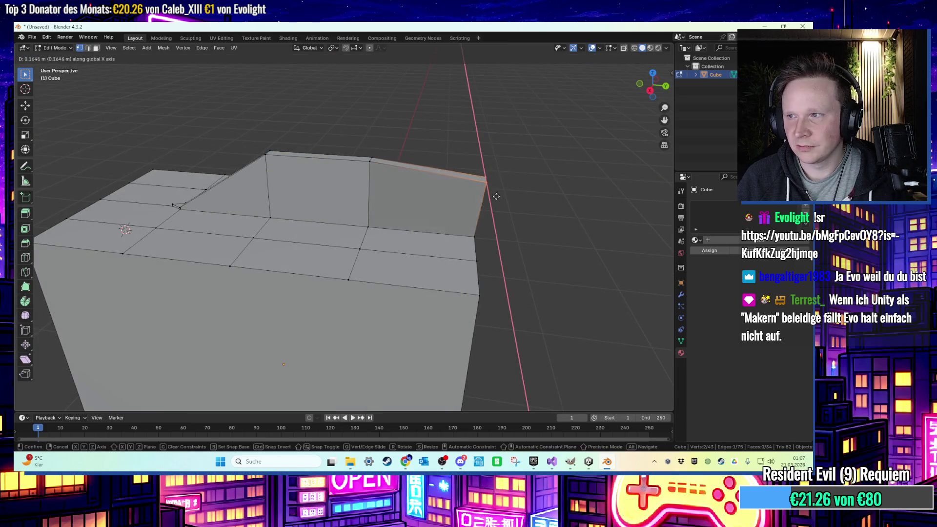
left_click(488, 210)
key("g")
key("z")
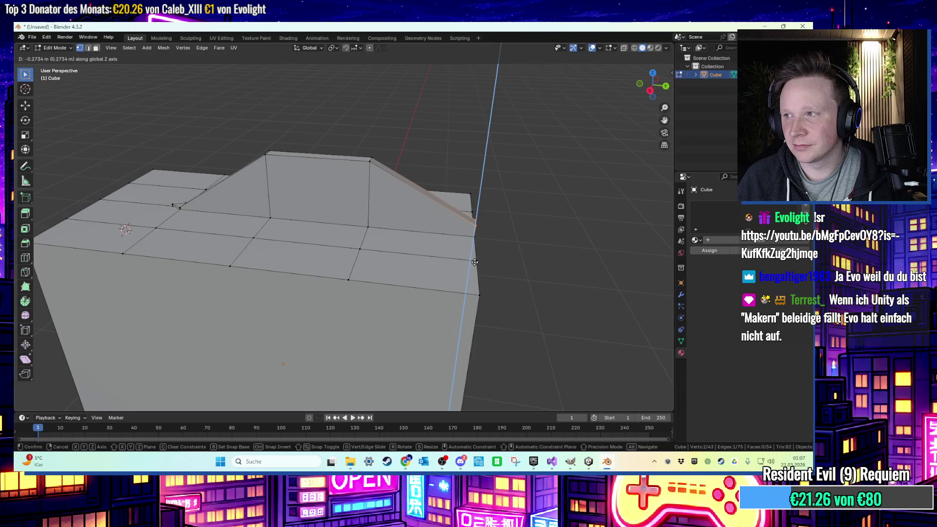
left_click(474, 262)
Select the wall's end and side faces, try an inset, then undo it.
key("3")
left_click(234, 195)
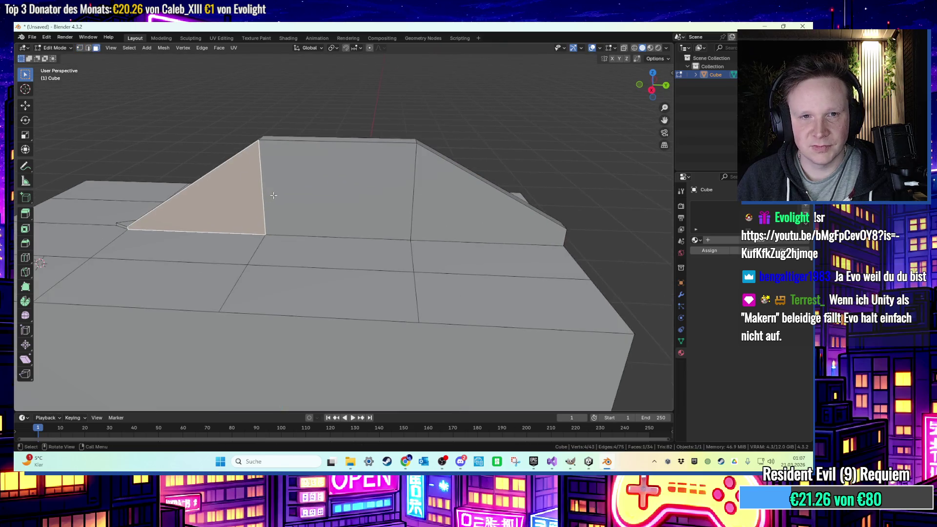
left_click(306, 196, "shift")
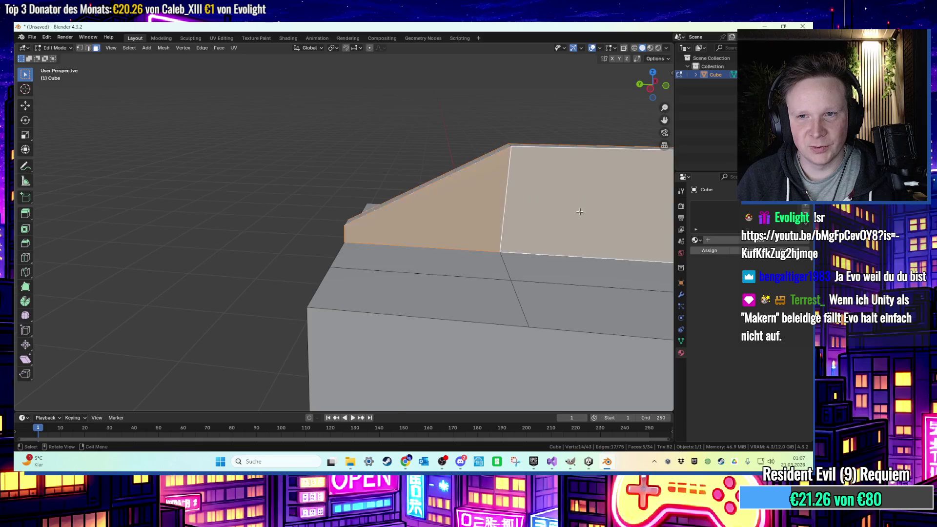
left_click(524, 211, "shift")
key("i")
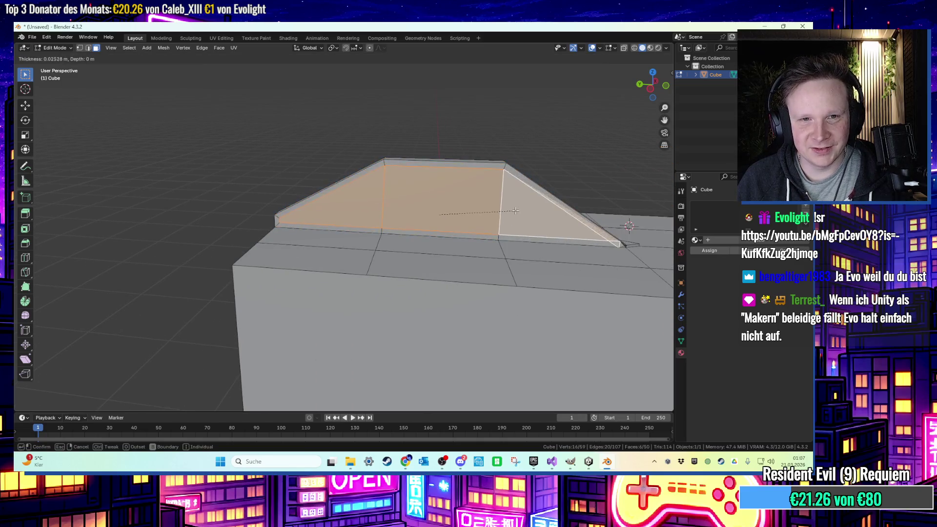
left_click(516, 211)
key("ctrl+z")
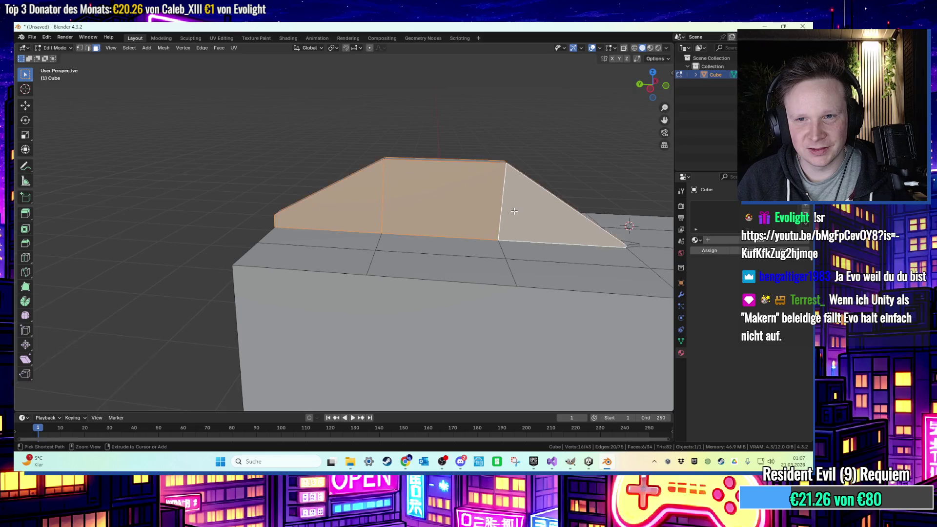
Try insetting only the middle wall face, undo it, then leave mesh editing.
left_click(431, 209)
scroll(419, 199, "up", 2)
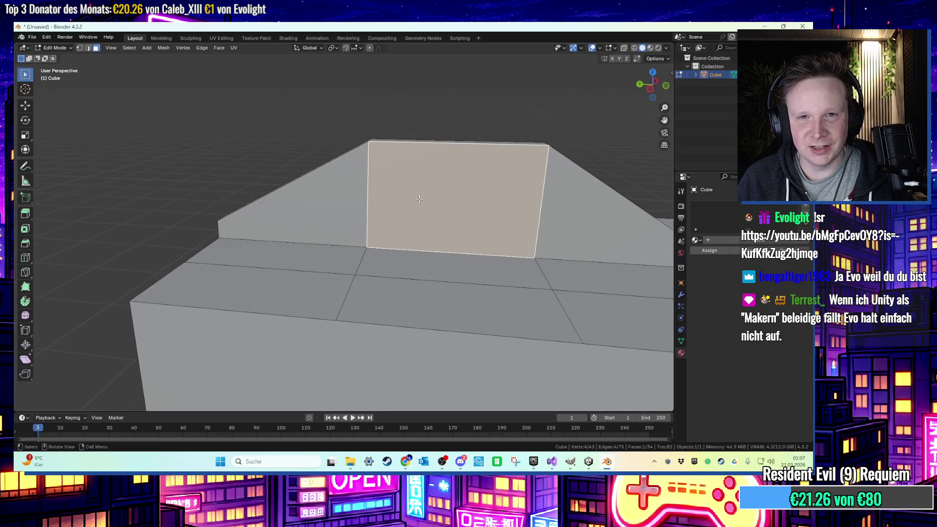
key("i")
left_click(487, 210)
right_click(486, 210)
key("Escape")
key("alt+a")
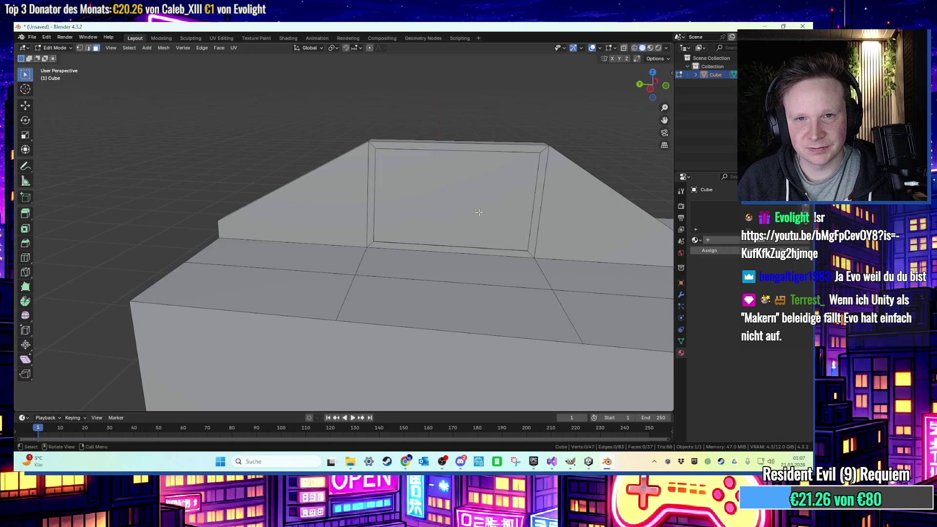
left_click(461, 184, "ctrl")
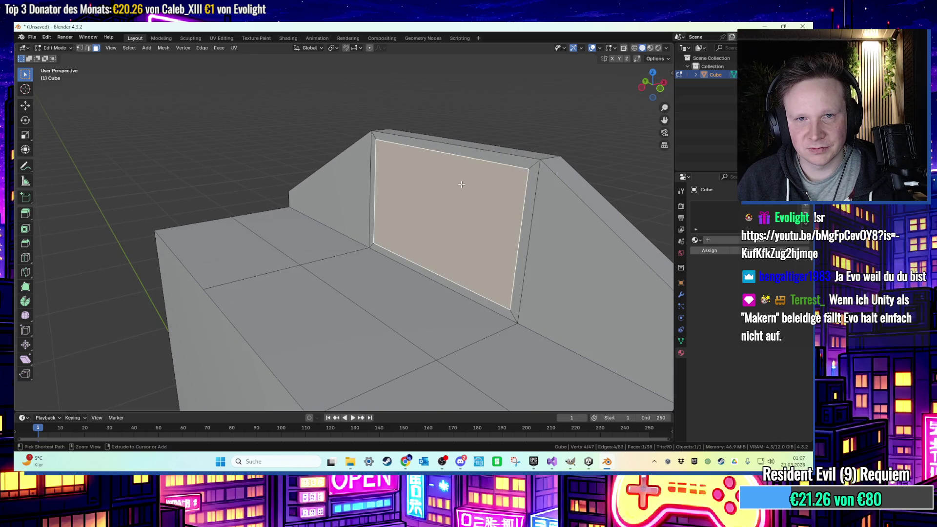
key("ctrl+z")
scroll(445, 185, "down", 3)
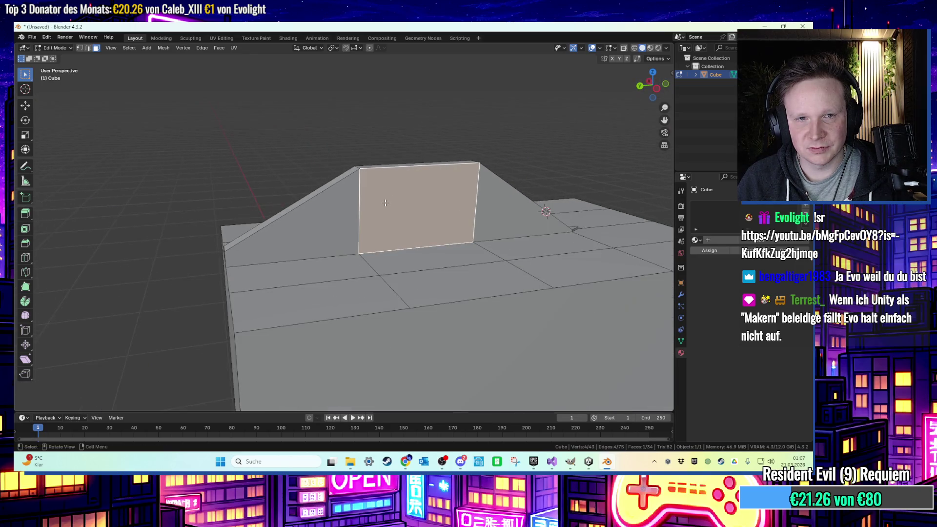
left_click(292, 215)
mouse_move(314, 217)
left_mouse_down()
mouse_move(466, 216)
mouse_move(298, 209)
mouse_move(341, 205)
mouse_move(317, 222)
left_mouse_up()
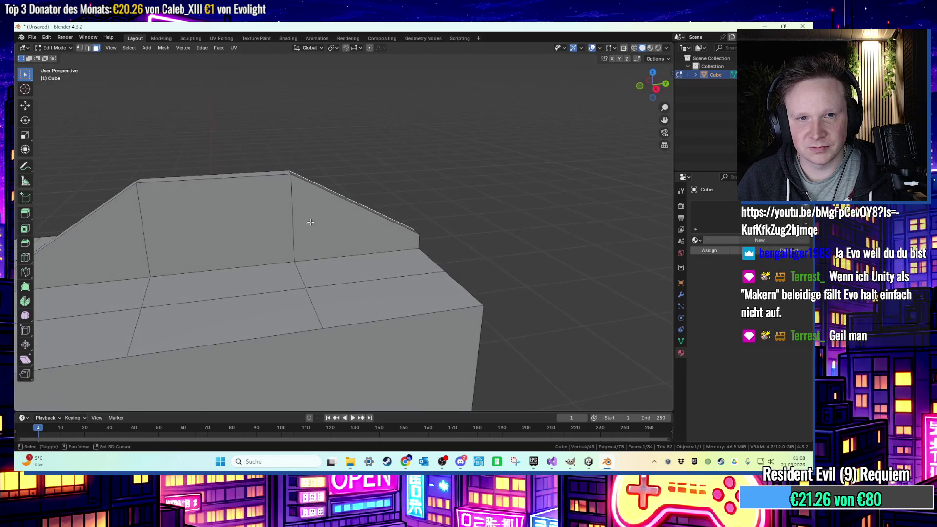
key("Tab")
Apply all transforms to the cube and return to mesh editing.
key("ctrl+a")
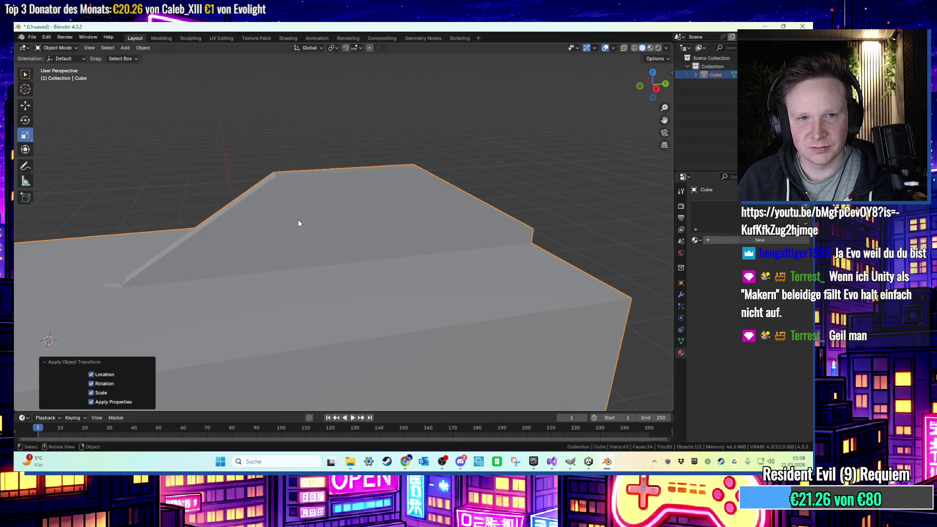
left_click(298, 220)
key("Tab")
Inset the wall faces by about 0.01975 m and delete their centres.
left_click(265, 223)
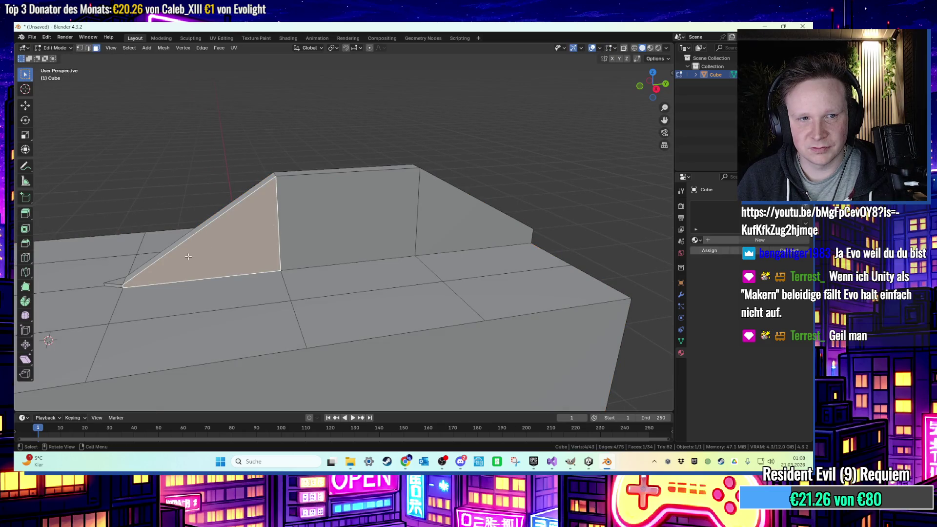
scroll(342, 220, "up", 2)
left_click(550, 198, "shift")
left_click(606, 180, "shift")
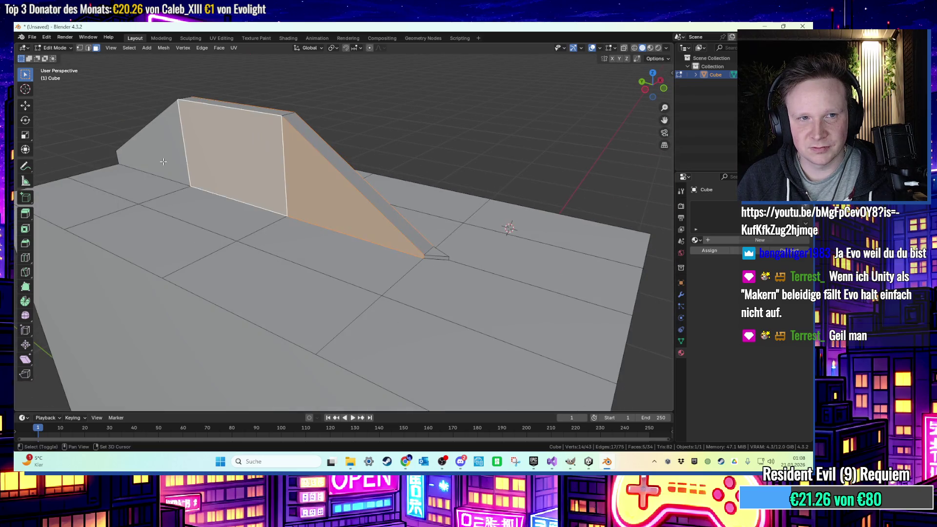
key("i")
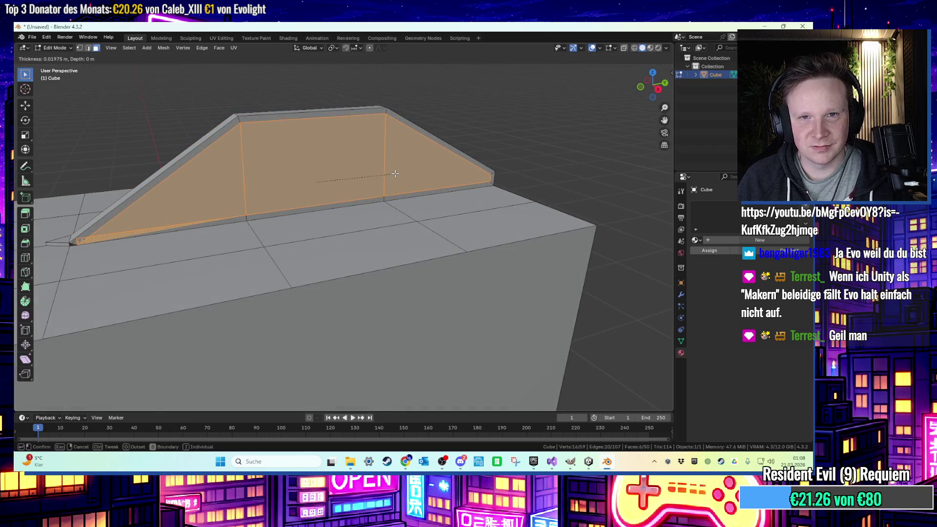
left_click(394, 174)
key("x")
left_click(394, 174)
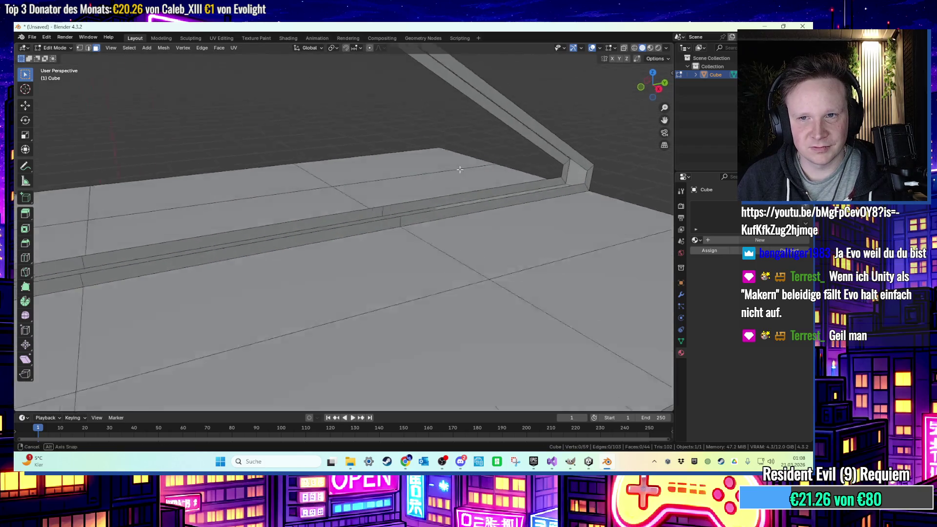
Select a vertex pair on the beam frame and fill the gap with a face.
key("1")
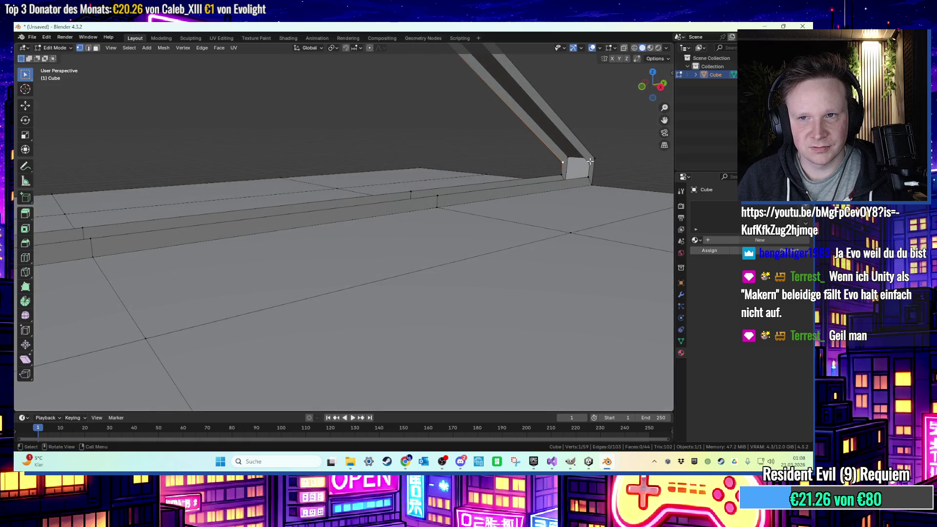
left_click(590, 161, "shift")
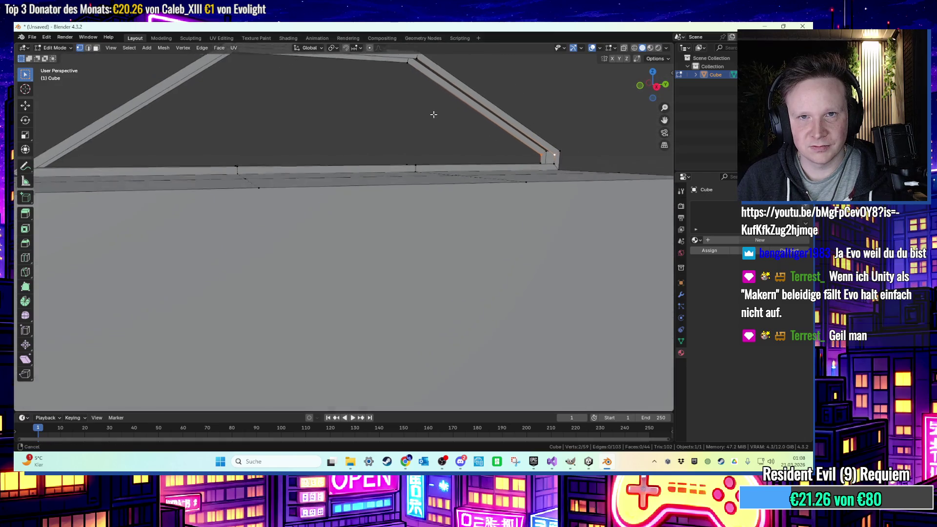
left_click_drag(432, 112, 417, 89)
key("f")
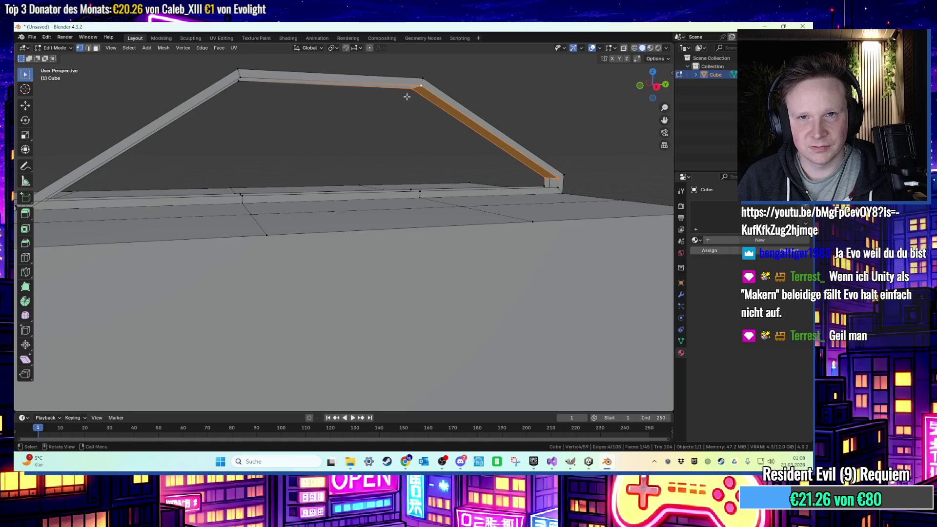
Fill the missing face along the beam's base.
left_click_drag(295, 99, 221, 99)
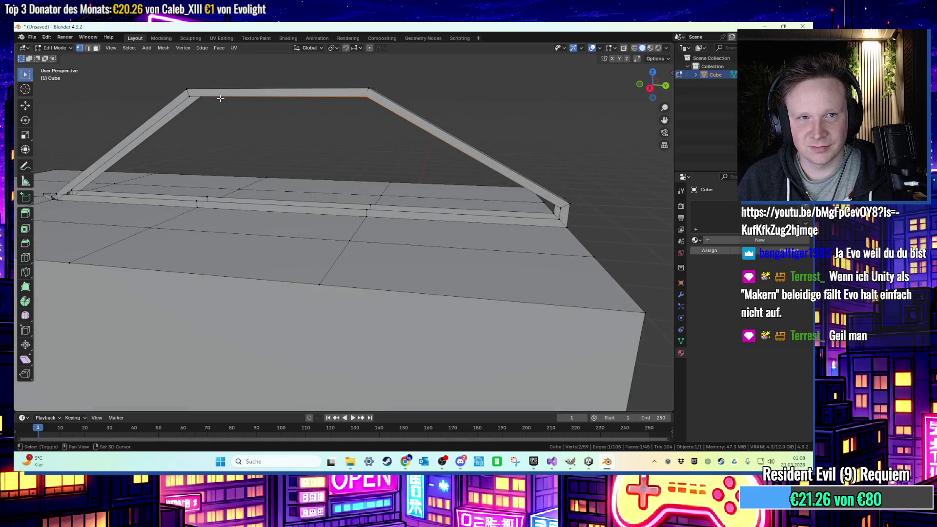
mouse_move(263, 125)
left_mouse_down()
mouse_move(259, 99)
mouse_move(328, 130)
mouse_move(286, 185)
left_mouse_up()
mouse_move(101, 229)
left_mouse_down()
mouse_move(262, 203)
mouse_move(383, 215)
mouse_move(366, 206)
left_mouse_up()
left_click(365, 207)
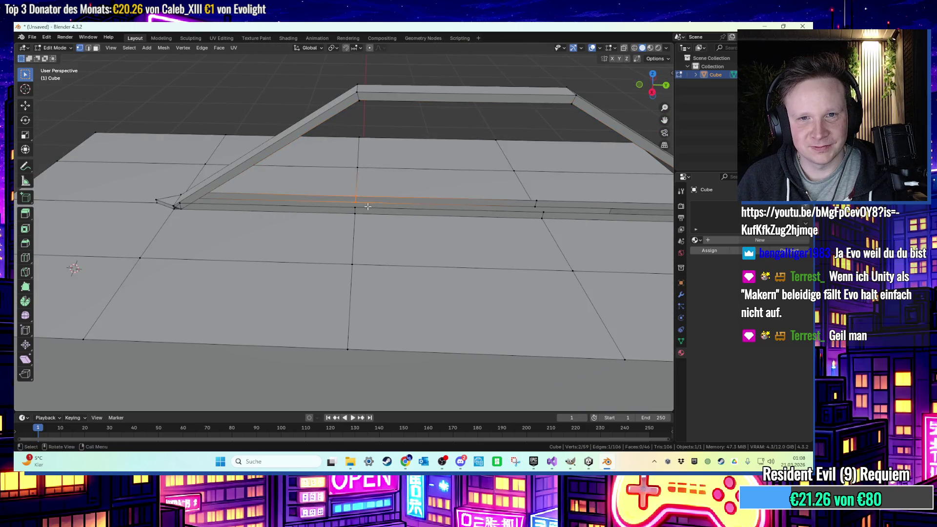
scroll(367, 193, "up", 1)
scroll(418, 209, "left", 5)
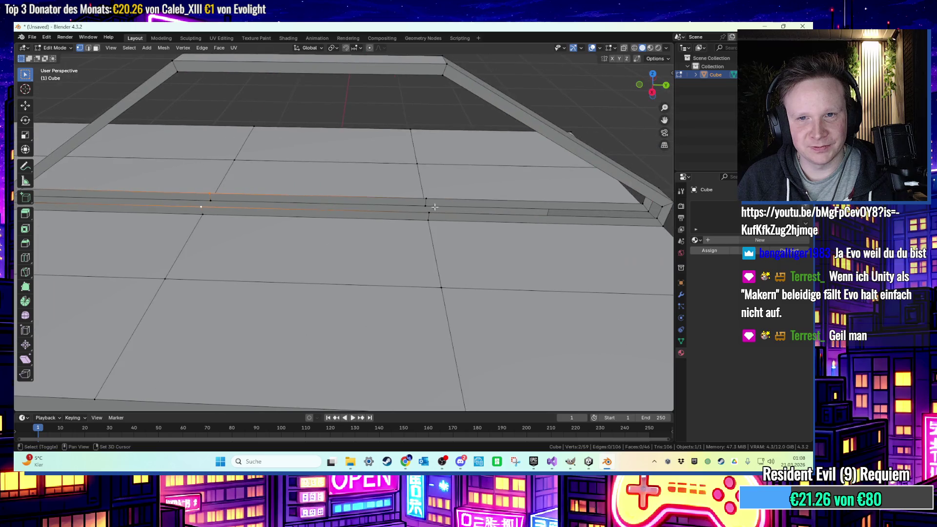
key("f")
Fill a face between two beam corner vertices and check the slanted frame.
left_click(432, 193)
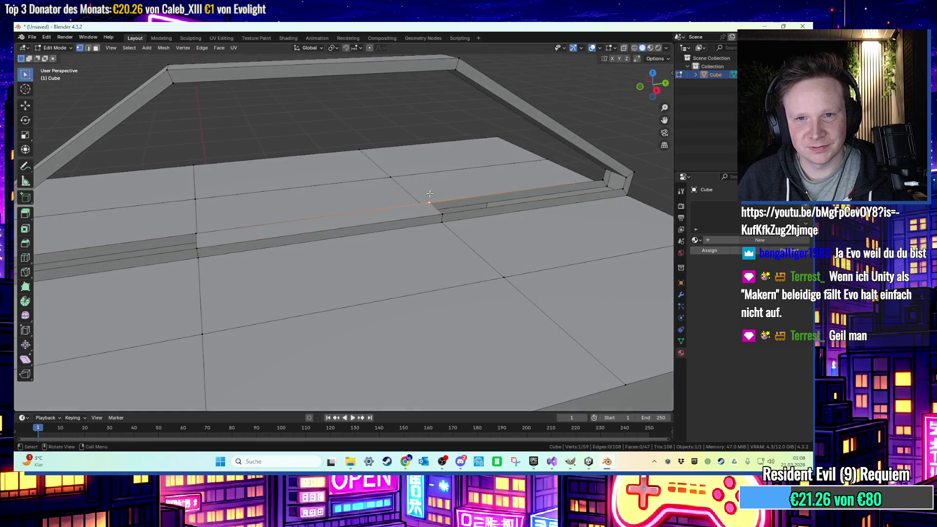
left_click(441, 213, "shift")
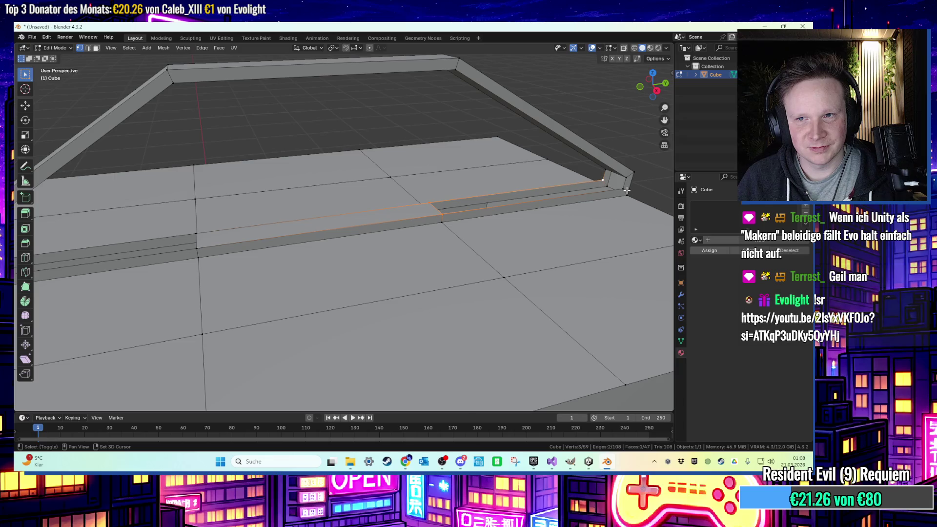
key("f")
left_click(624, 178)
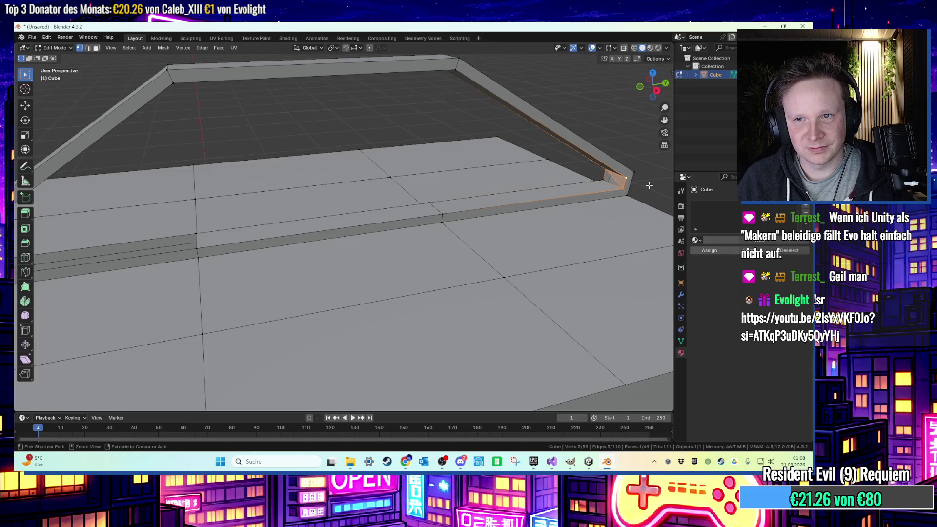
scroll(647, 184, "up", 2)
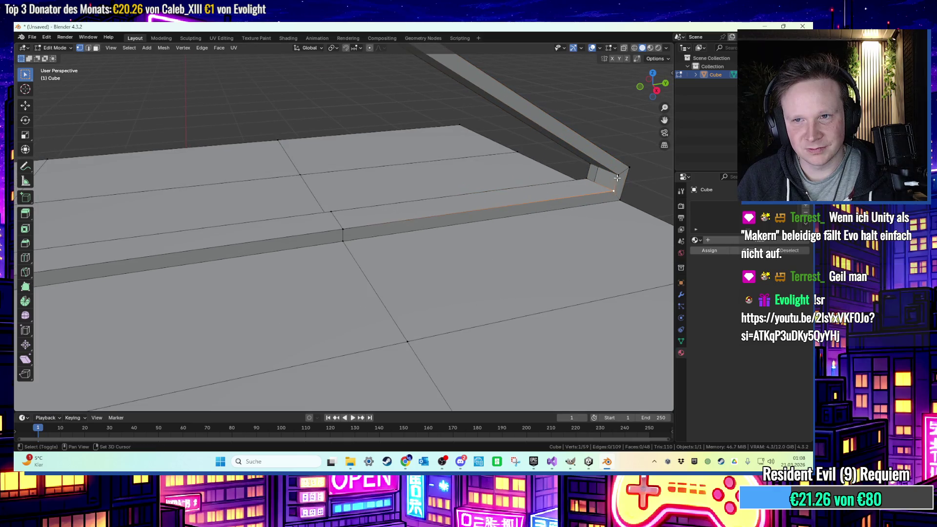
mouse_move(623, 133)
left_mouse_down()
mouse_move(439, 121)
mouse_move(372, 149)
mouse_move(291, 126)
mouse_move(368, 217)
mouse_move(351, 234)
mouse_move(368, 227)
left_mouse_up()
scroll(306, 266, "up", 3)
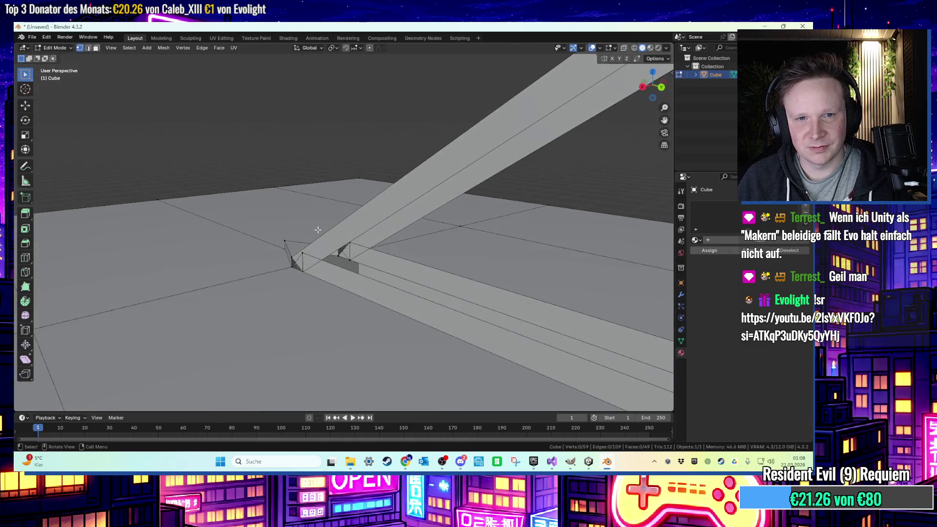
Delete the stray face and the large overlapping face at the handle beam joint.
left_click(291, 274)
left_click(291, 275)
left_click(288, 277)
key("x")
left_click(288, 281)
mouse_move(288, 280)
left_mouse_down()
mouse_move(226, 268)
mouse_move(447, 321)
mouse_move(398, 259)
mouse_move(312, 246)
left_mouse_up()
left_click(448, 321)
key("x")
key("x")
left_click(450, 303)
Fill the gap at the joint and delete the leftover triangle face.
left_click(424, 295)
key("1")
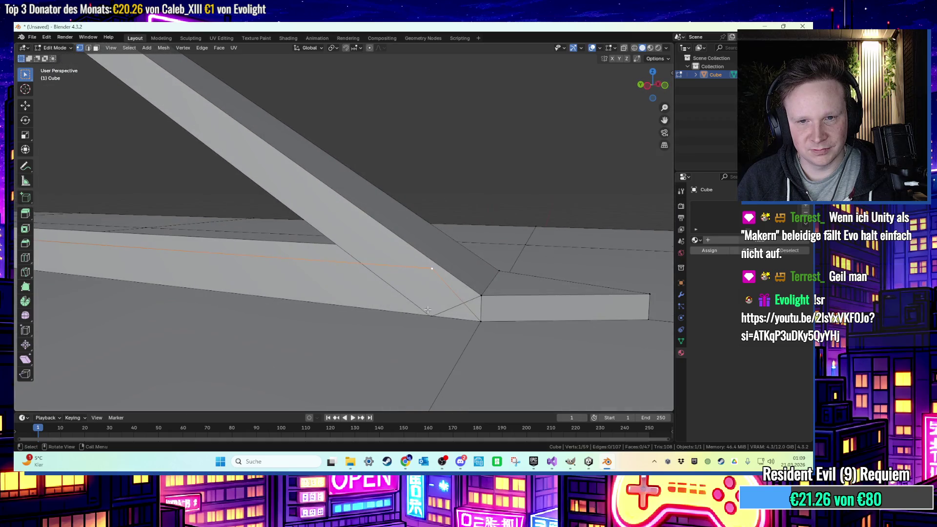
mouse_move(433, 312)
left_mouse_down()
mouse_move(429, 262)
mouse_move(374, 264)
mouse_move(491, 313)
mouse_move(473, 313)
mouse_move(516, 293)
mouse_move(517, 279)
mouse_move(522, 292)
mouse_move(488, 310)
mouse_move(508, 307)
left_mouse_up()
key("3")
key("f")
left_click(494, 316)
left_click(494, 317)
key("x")
left_click(493, 318)
Fill a face between the selected edges at the beam's base.
left_click(508, 307)
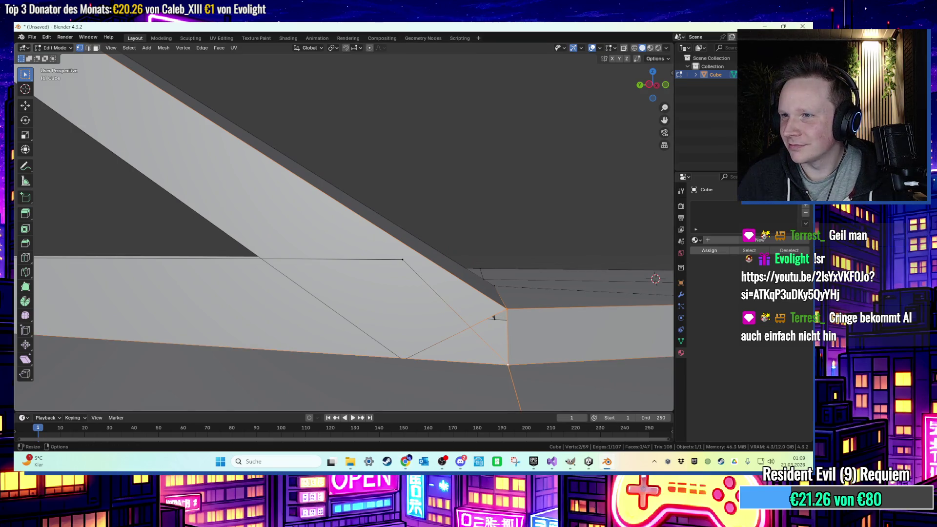
mouse_move(545, 255)
left_mouse_down()
mouse_move(494, 261)
mouse_move(536, 282)
mouse_move(594, 274)
mouse_move(479, 261)
mouse_move(510, 282)
mouse_move(488, 287)
left_mouse_up()
left_click(510, 282)
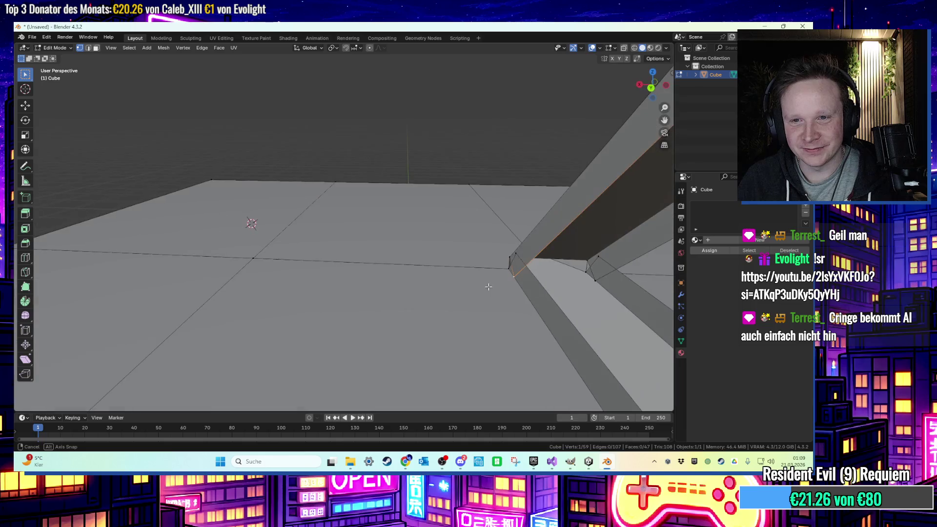
mouse_move(604, 282)
left_mouse_down()
mouse_move(481, 261)
mouse_move(418, 215)
mouse_move(441, 262)
mouse_move(408, 255)
mouse_move(378, 269)
left_mouse_up()
key("f")
left_click(452, 229)
Merge by Distance the duplicate joint vertices, leaving 57 vertices and 45 faces.
scroll(479, 268, "up", 5)
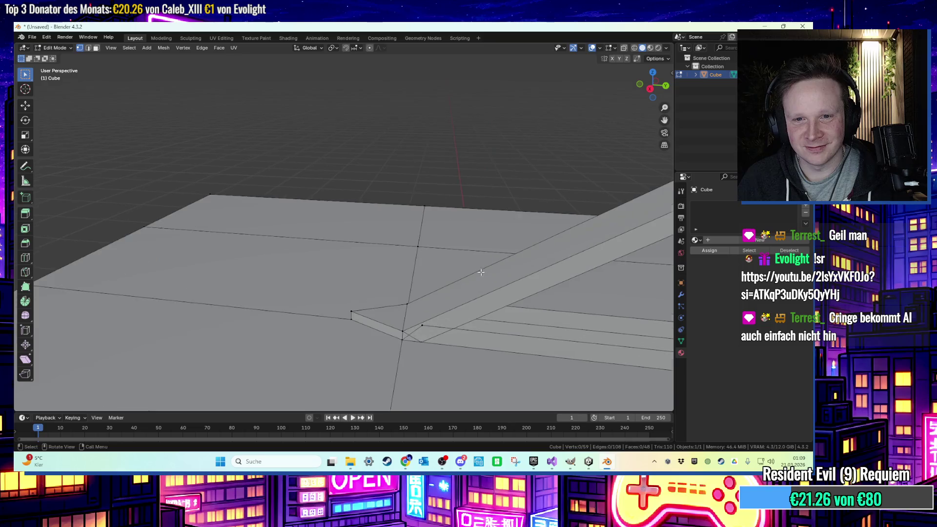
scroll(418, 350, "up", 2)
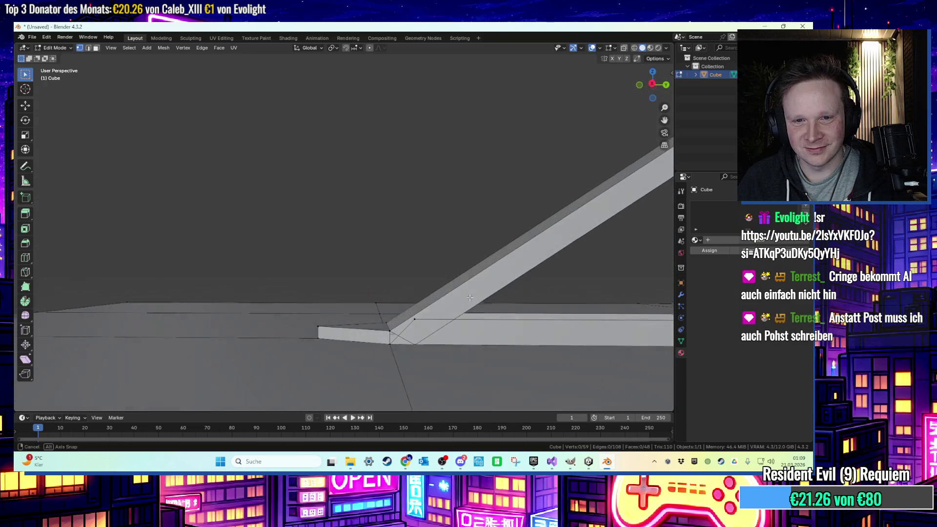
scroll(412, 343, "up", 3)
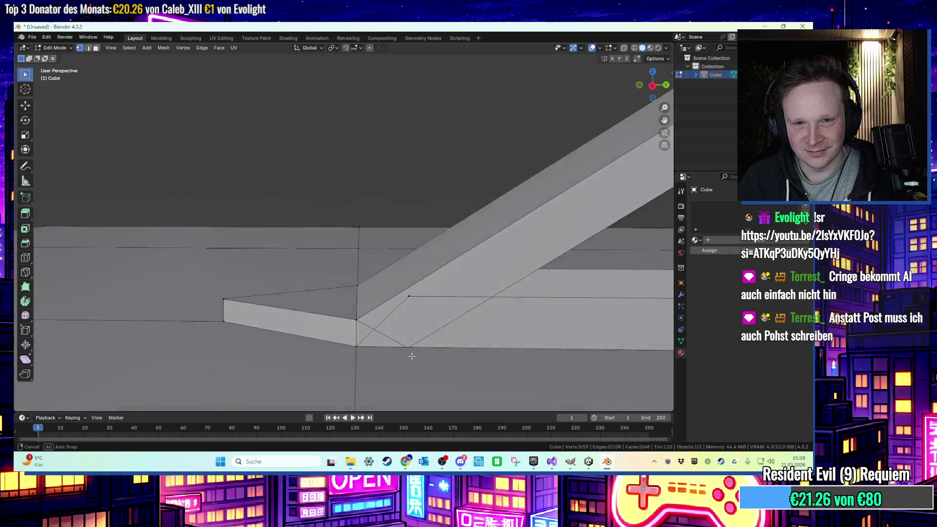
scroll(406, 341, "down", 2)
left_click_drag(406, 341, 323, 318)
mouse_move(409, 340)
left_mouse_down()
mouse_move(496, 344)
mouse_move(430, 334)
mouse_move(488, 327)
mouse_move(381, 293)
mouse_move(397, 308)
mouse_move(406, 282)
left_mouse_up()
right_click(516, 352)
left_click(464, 334)
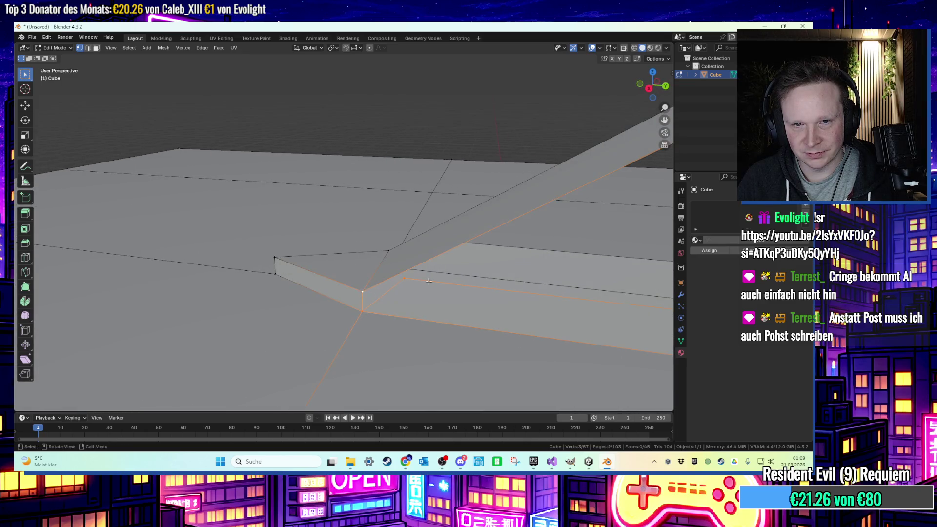
scroll(420, 284, "down", 5)
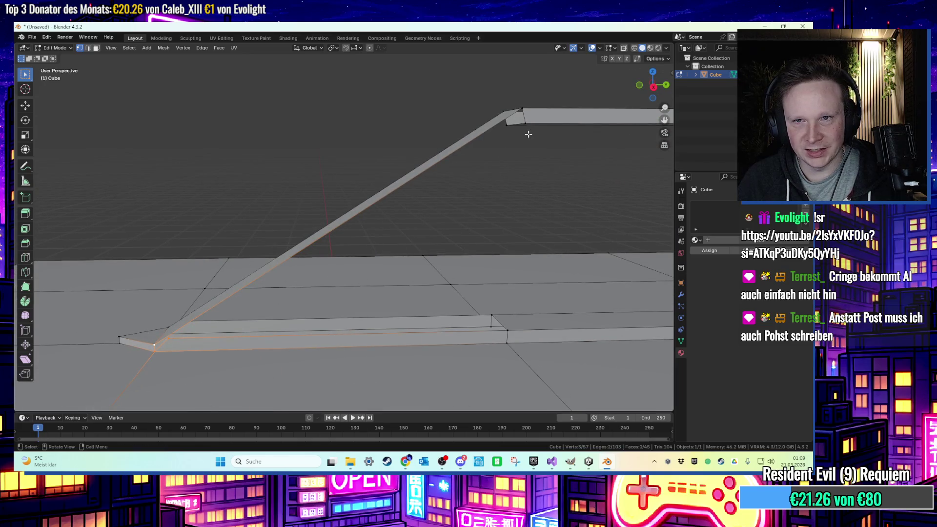
Fill the three remaining open gaps in the bent handle beam.
left_click_drag(529, 134, 512, 136)
key("f")
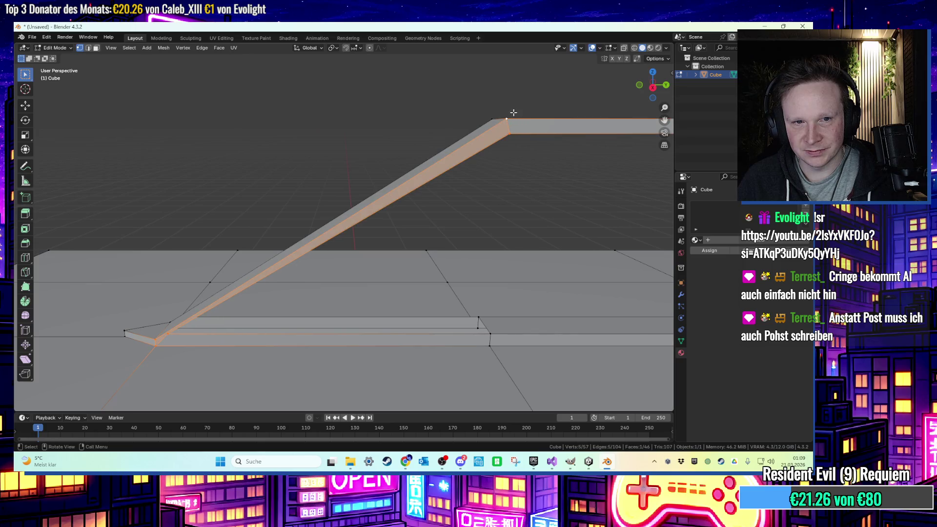
mouse_move(361, 149)
left_mouse_down()
mouse_move(331, 169)
mouse_move(441, 181)
left_mouse_up()
scroll(454, 230, "up", 4)
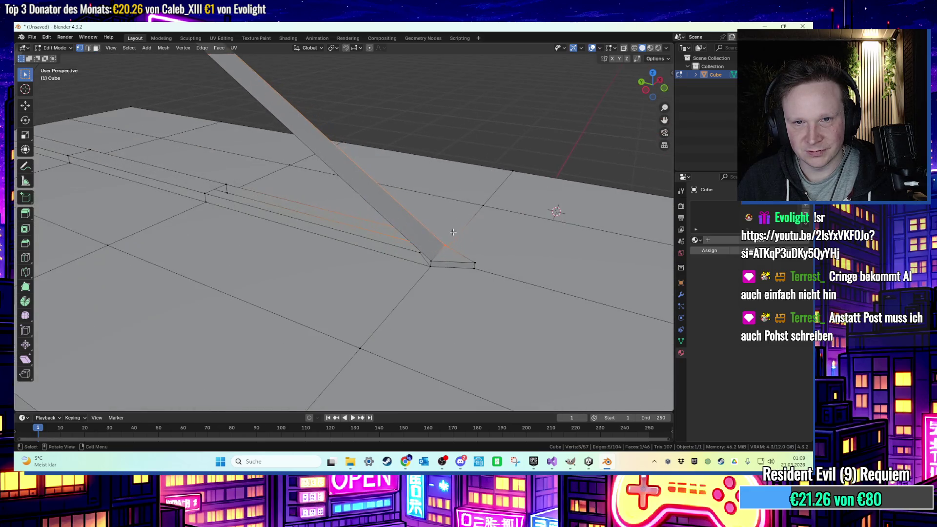
left_click_drag(420, 252, 348, 185)
key("f")
key("alt+a")
mouse_move(453, 168)
left_mouse_down()
mouse_move(471, 163)
mouse_move(497, 233)
mouse_move(351, 194)
mouse_move(403, 212)
mouse_move(564, 209)
left_mouse_up()
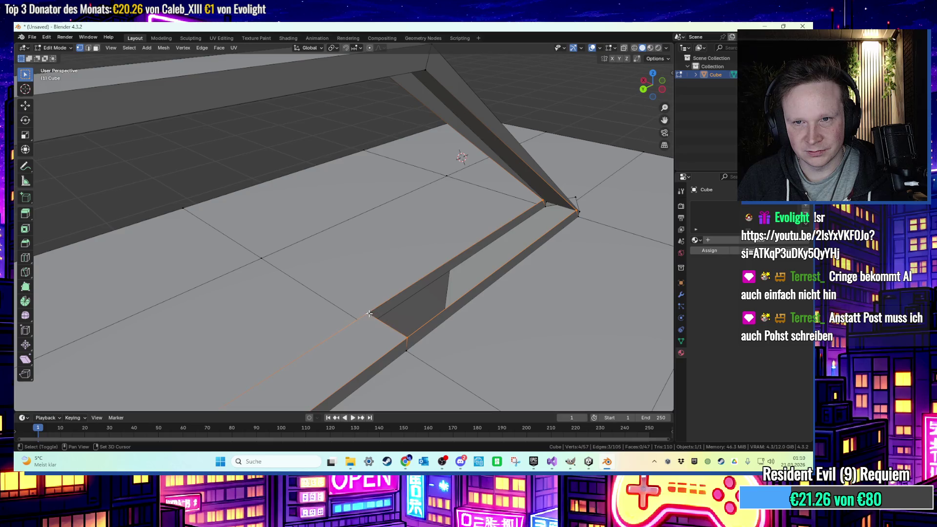
key("f")
mouse_move(369, 314)
left_mouse_down()
mouse_move(372, 255)
mouse_move(294, 195)
mouse_move(237, 193)
mouse_move(335, 203)
mouse_move(438, 232)
mouse_move(421, 226)
mouse_move(441, 197)
mouse_move(425, 264)
mouse_move(476, 149)
mouse_move(468, 145)
mouse_move(519, 186)
mouse_move(407, 225)
left_mouse_up()
key("alt+a")
Select the two strip faces and scale them up by about 1.553.
scroll(427, 232, "up", 2)
key("3")
key("1")
left_click(446, 207)
left_click(415, 273, "shift")
key("s")
left_click(427, 266)
left_click(483, 154, "shift")
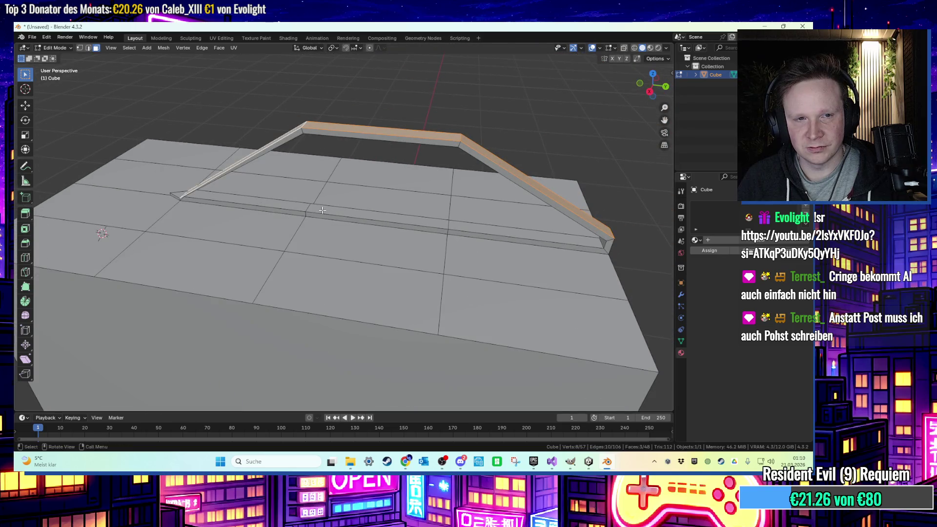
Select the diagonal, lower, upper-left and top-right strip faces of the handle frame.
left_click_drag(346, 201, 152, 240)
left_click(221, 233, "shift")
left_click(347, 216, "shift")
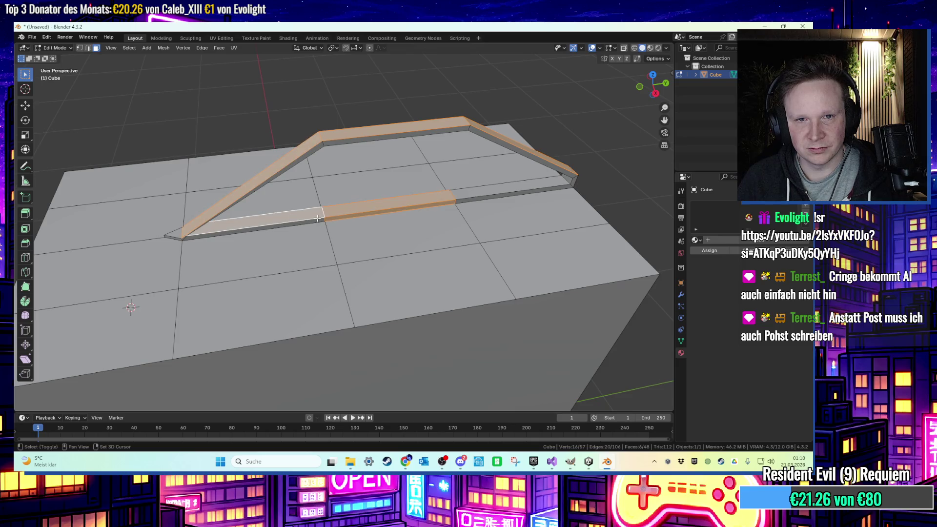
left_click_drag(318, 221, 419, 213)
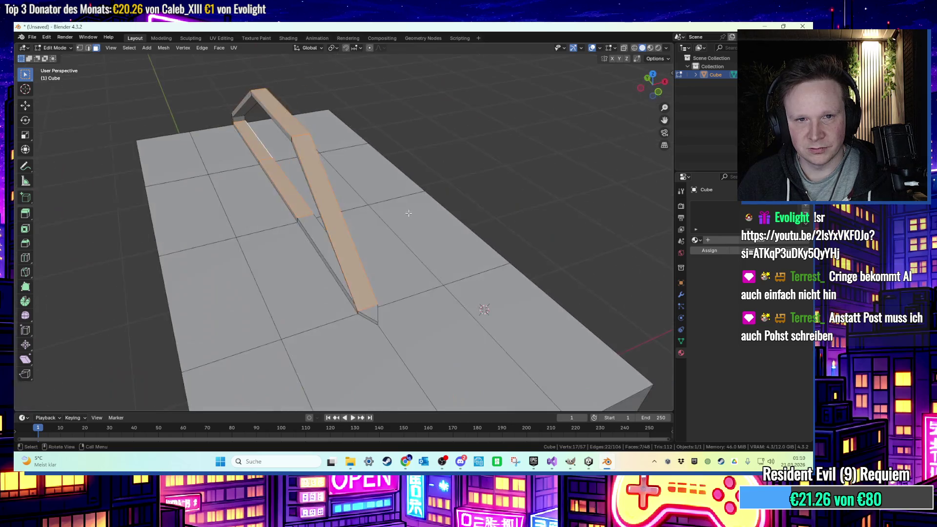
left_click(294, 217, "shift")
left_click_drag(293, 217, 289, 182)
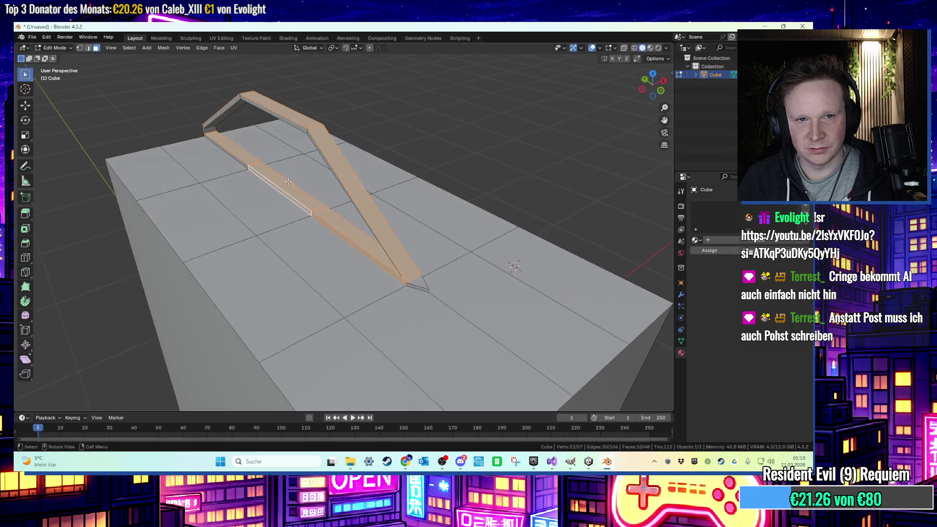
left_click_drag(411, 284, 388, 281)
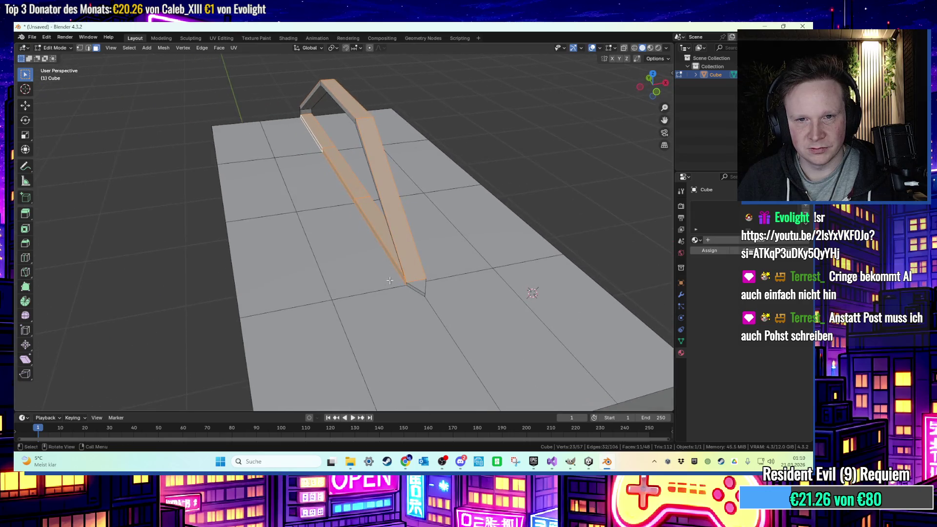
left_click_drag(345, 186, 315, 122)
left_click(311, 115, "shift")
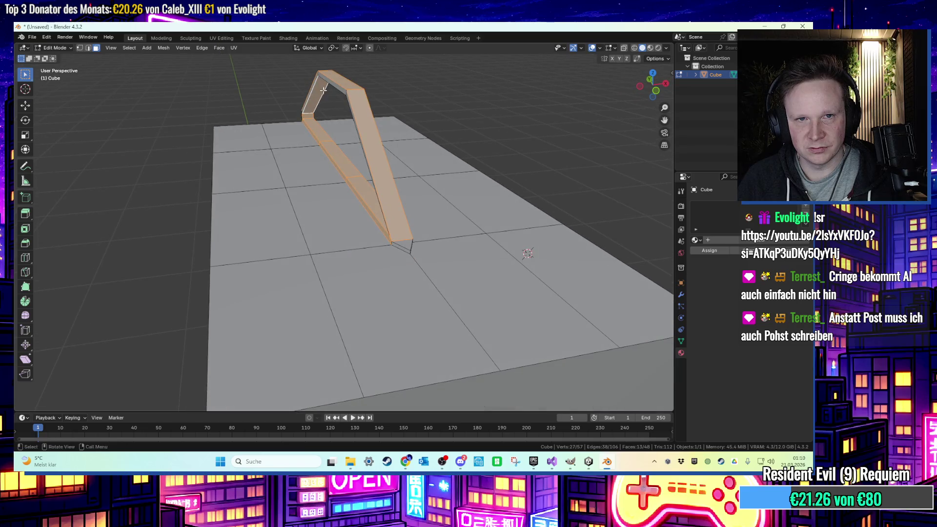
left_click_drag(323, 91, 370, 74)
mouse_move(516, 96)
left_mouse_down()
mouse_move(486, 67)
mouse_move(512, 67)
left_mouse_up()
left_click_drag(482, 117, 524, 102)
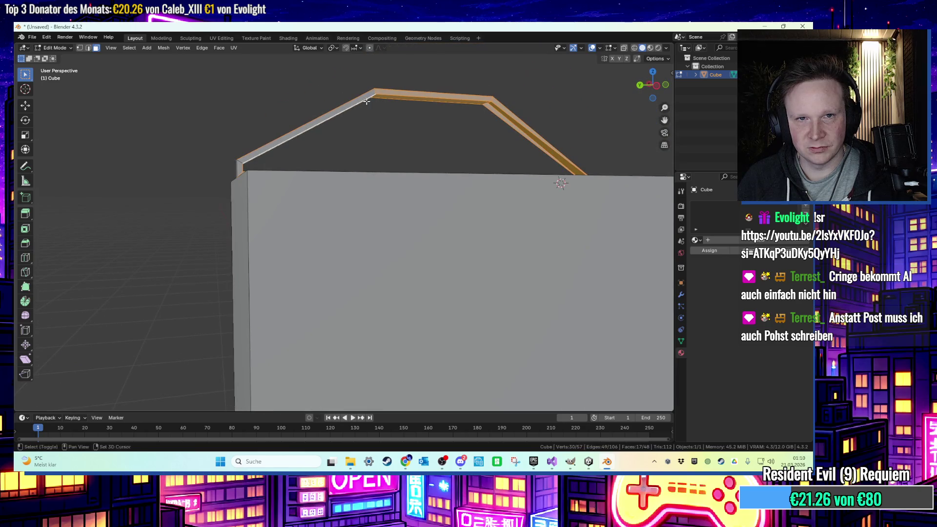
Add the remaining handle faces and scale the frame along X by 5.108.
mouse_move(371, 125)
left_mouse_down()
mouse_move(303, 140)
mouse_move(418, 133)
mouse_move(293, 168)
mouse_move(295, 203)
left_mouse_up()
left_click(305, 188, "shift")
key("KP_3")
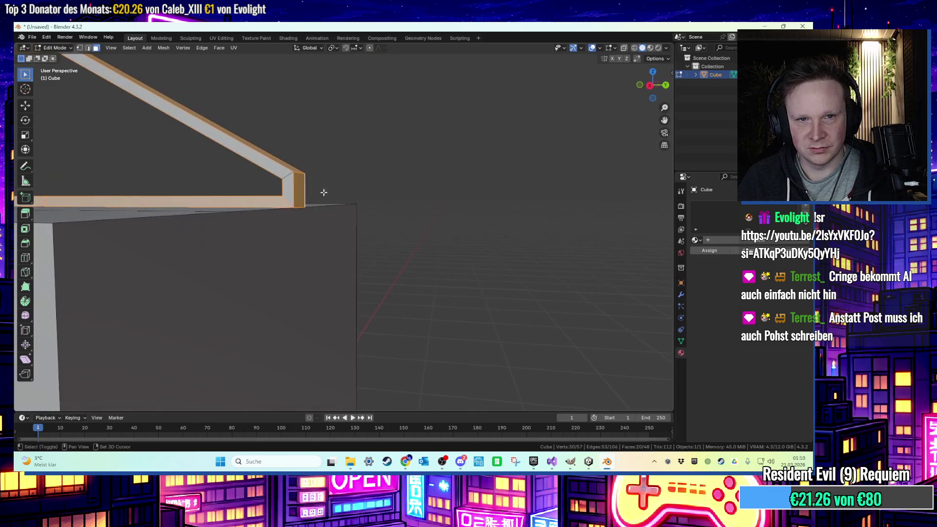
left_click(293, 190, "shift")
left_click(291, 183, "shift")
mouse_move(291, 183)
left_mouse_down()
mouse_move(291, 161)
mouse_move(290, 186)
mouse_move(139, 187)
mouse_move(253, 169)
mouse_move(246, 150)
mouse_move(198, 154)
left_mouse_up()
left_click(289, 186, "shift")
left_click(145, 182, "shift")
left_click(27, 139)
mouse_move(141, 156)
left_mouse_down()
mouse_move(189, 156)
mouse_move(351, 117)
mouse_move(439, 253)
left_mouse_up()
key("ctrl+b")
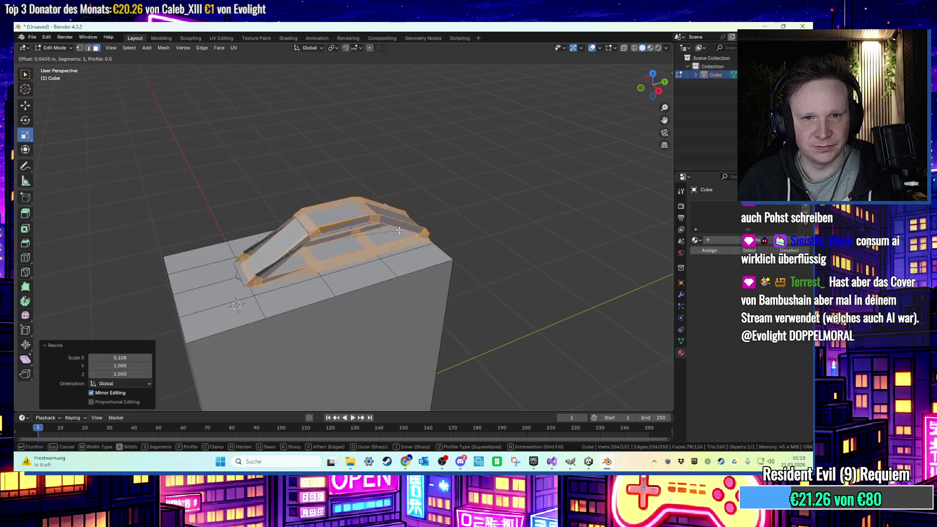
left_click(395, 228)
scroll(157, 306, "up", 2)
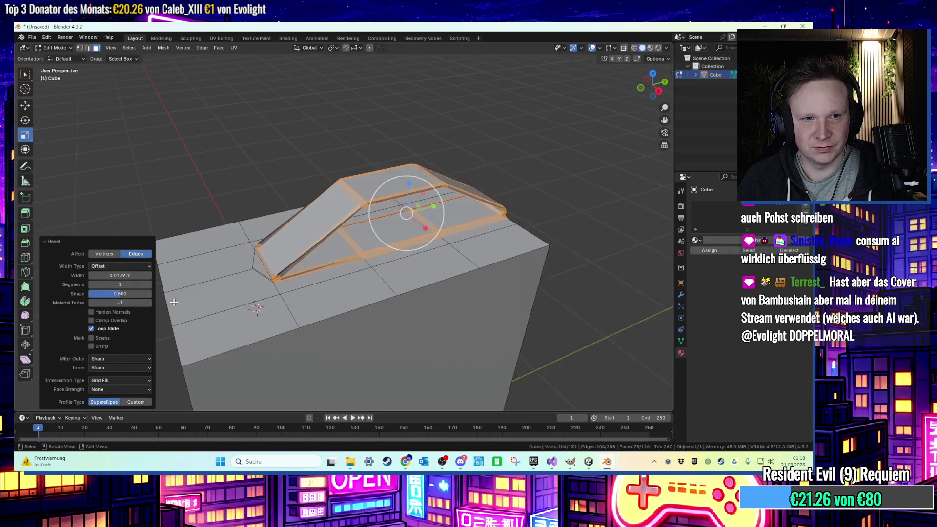
key("Escape")
key("ctrl+z")
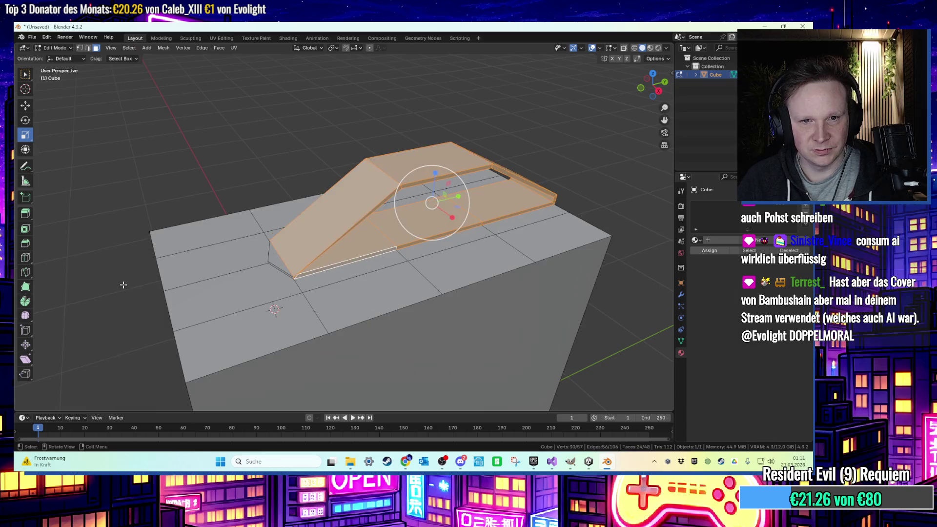
key("alt+a")
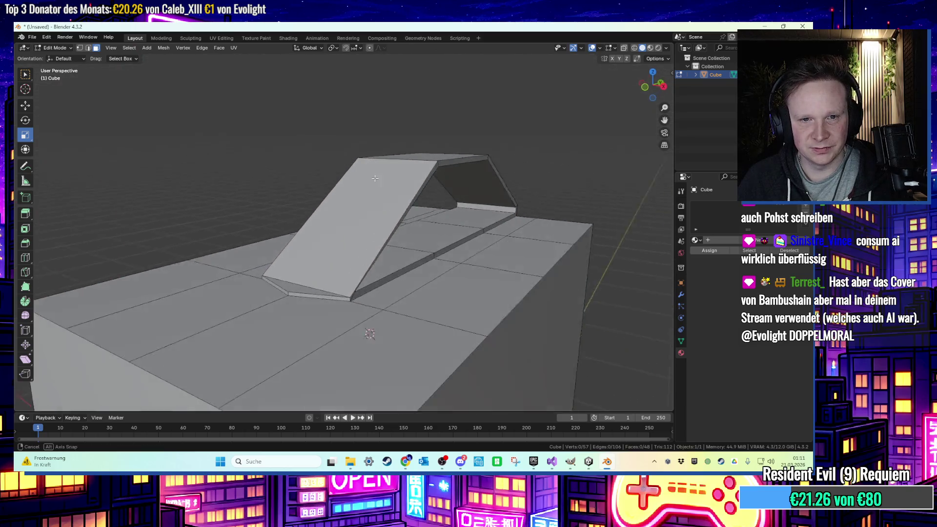
scroll(314, 249, "up", 3)
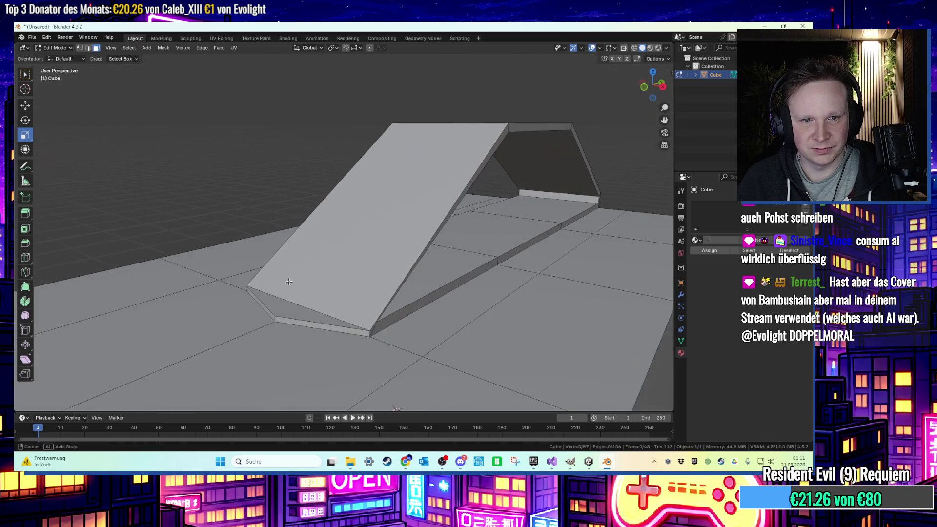
Delete the triangle face and thin side face at the ramp's foot.
left_click(283, 313)
right_click(283, 313)
left_click(263, 331)
scroll(271, 316, "up", 2)
left_click(271, 317)
right_click(270, 316)
left_click(270, 318)
scroll(303, 313, "up", 3)
left_click_drag(303, 313, 331, 314)
Fill two new side faces between the ramp's corner vertices.
left_click(335, 288)
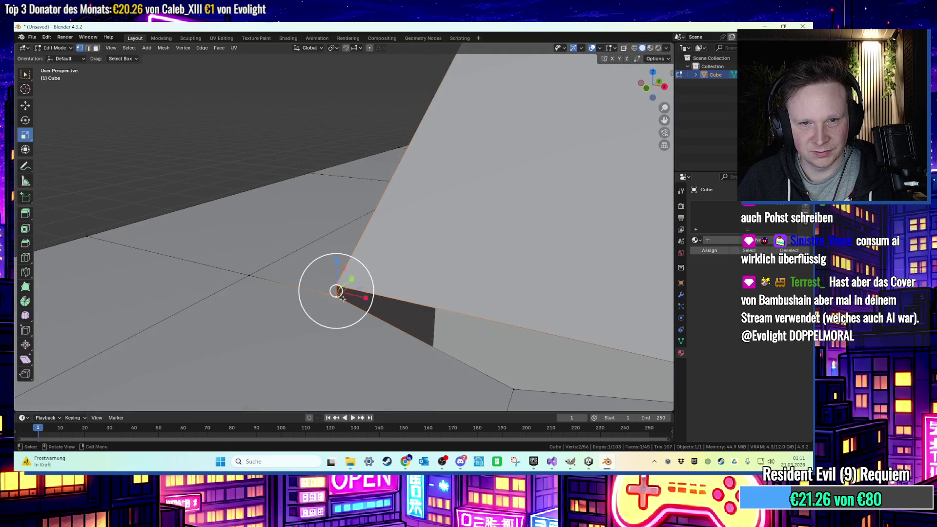
scroll(340, 288, "down", 3)
left_click(502, 337, "shift")
key("f")
scroll(381, 293, "up", 2)
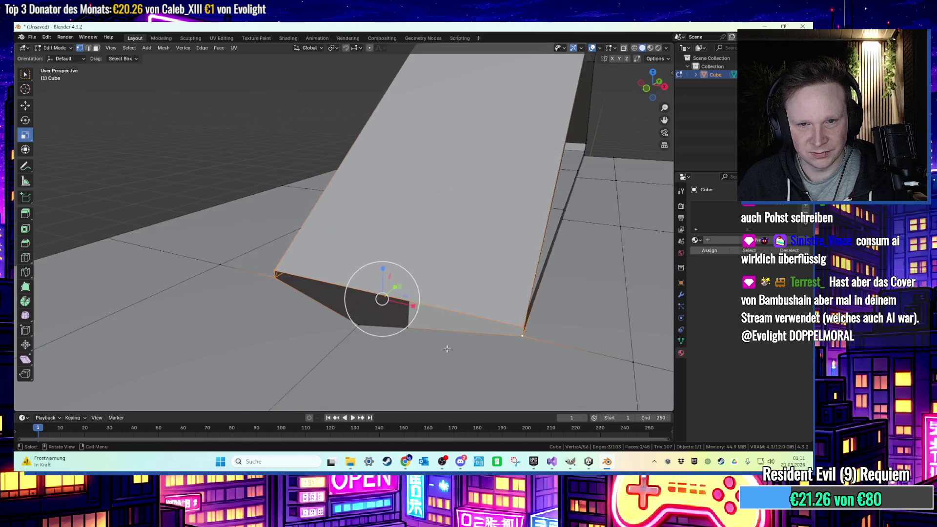
scroll(376, 282, "up", 2)
left_click(337, 320)
left_click(235, 261, "shift")
key("f")
key("alt+a")
mouse_move(220, 148)
left_mouse_down()
mouse_move(293, 163)
mouse_move(296, 194)
left_mouse_up()
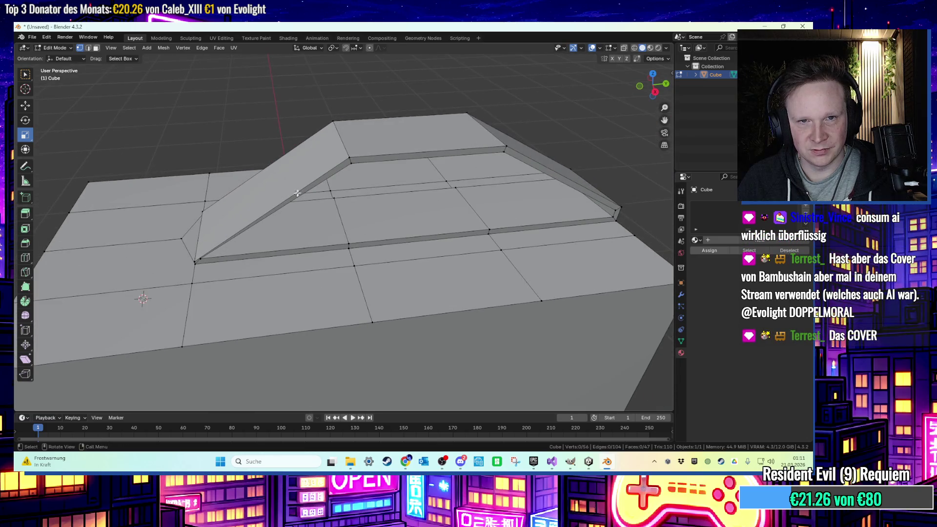
Delete the floor face and thin strip face under the handle.
left_click(368, 157, "shift")
key("3")
left_click(534, 162)
left_click_drag(534, 162, 324, 222)
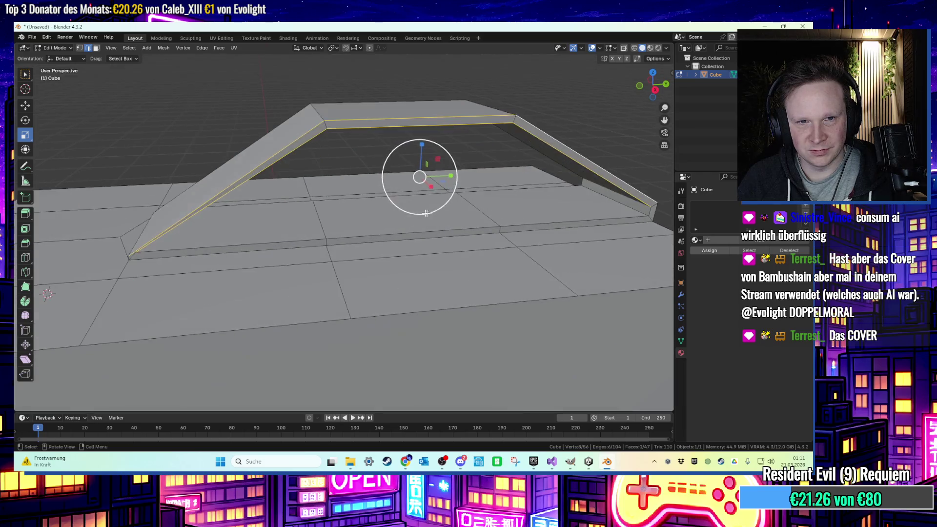
key("x")
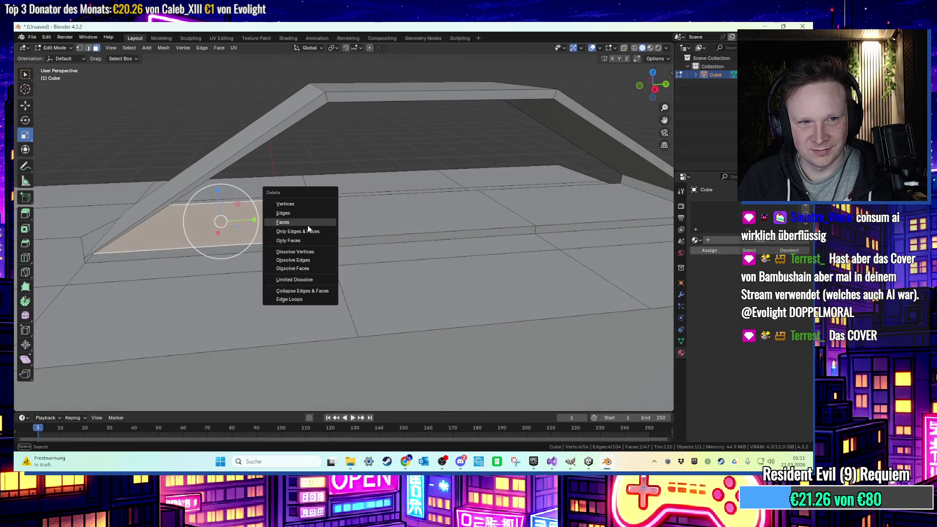
left_click(308, 225)
left_click_drag(307, 224, 271, 241)
left_click(283, 244)
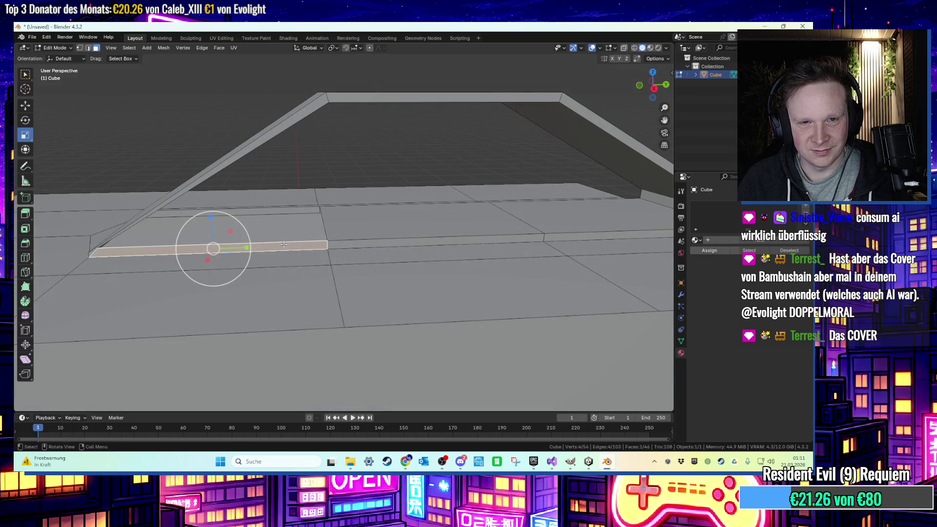
key("x")
left_click(295, 246)
Delete the remaining top-surface faces beneath the handle.
left_click(282, 213)
key("x")
left_click(282, 213)
left_click(402, 237)
left_click(402, 252, "ctrl")
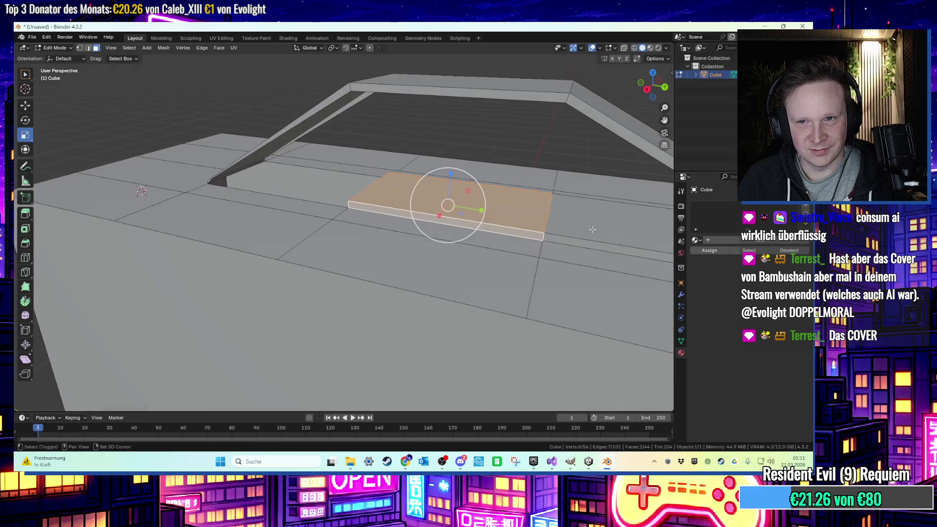
left_click(318, 258, "ctrl")
key("x")
left_click(458, 233)
scroll(379, 226, "up", 3)
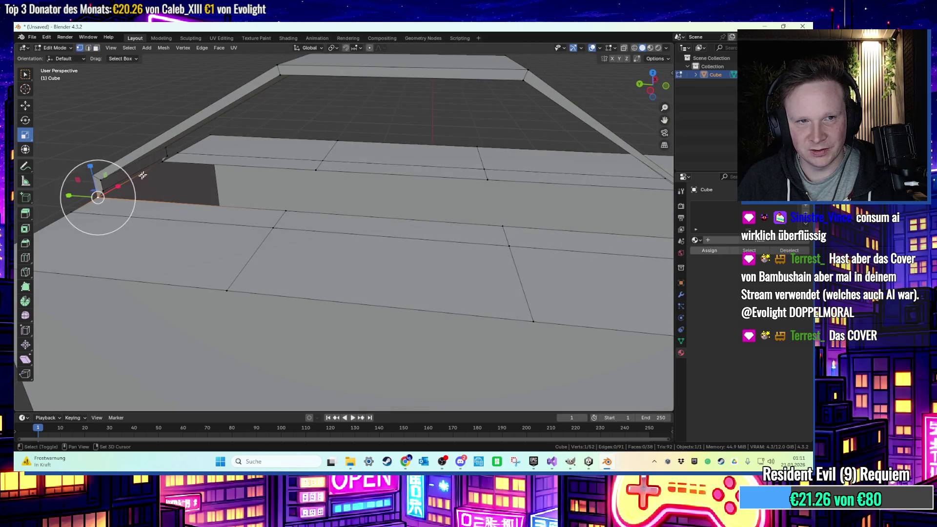
Fill the three holes around the handle with new faces.
key("f")
left_click(337, 218)
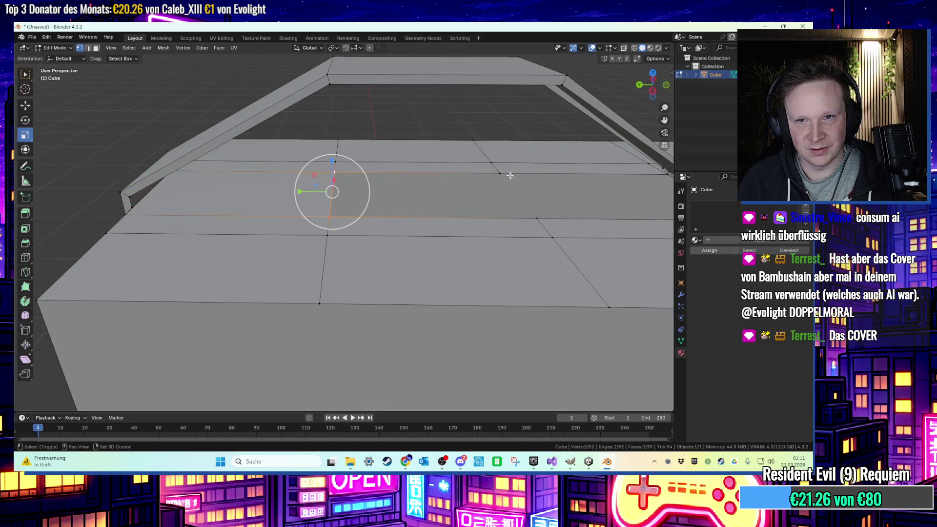
left_click(537, 218, "shift")
key("f")
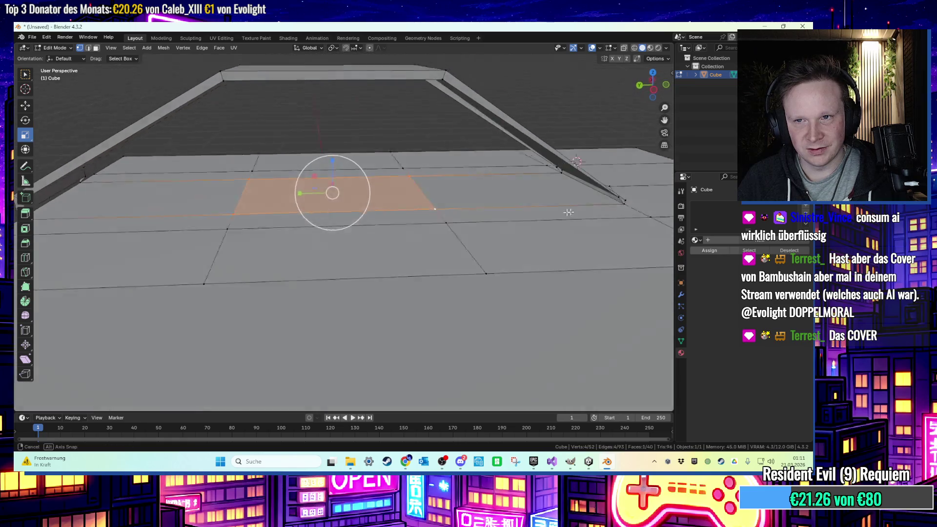
left_click(610, 200)
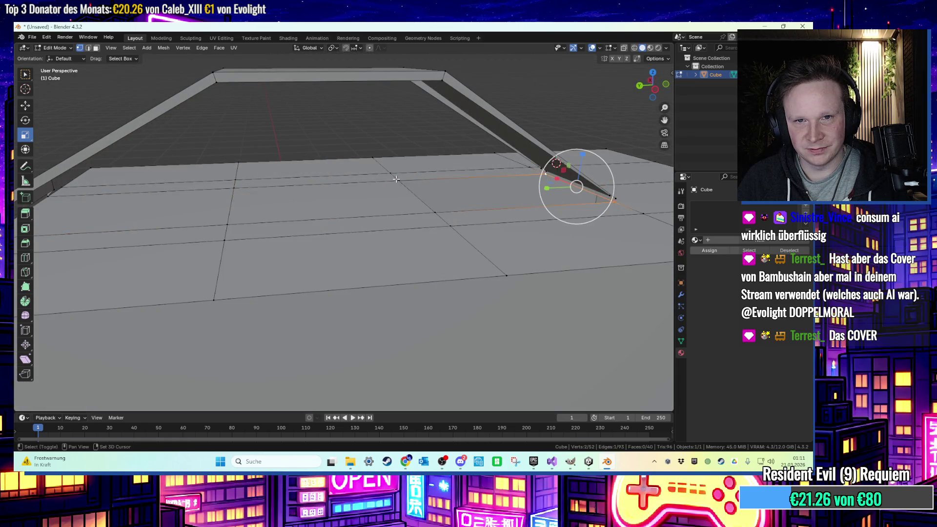
left_click(430, 215, "shift")
key("f")
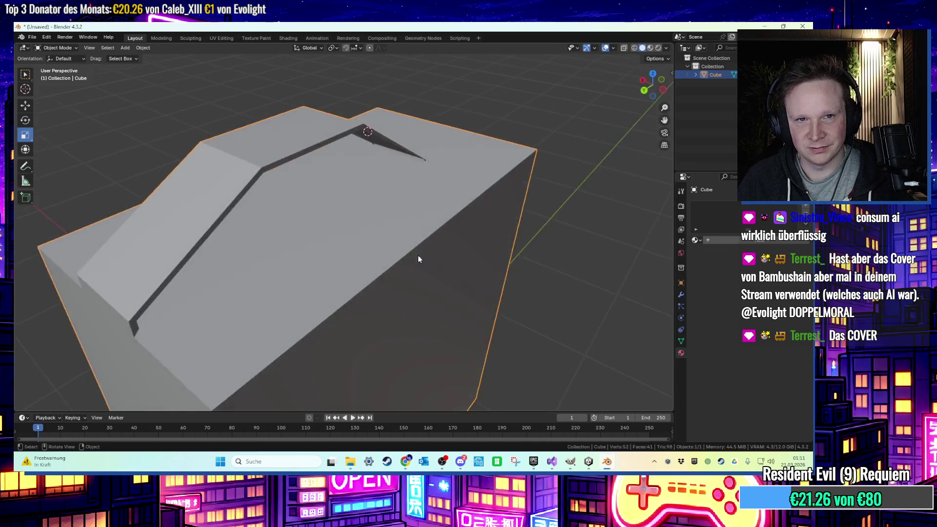
key("2")
left_click(236, 195)
left_click(238, 209, "shift")
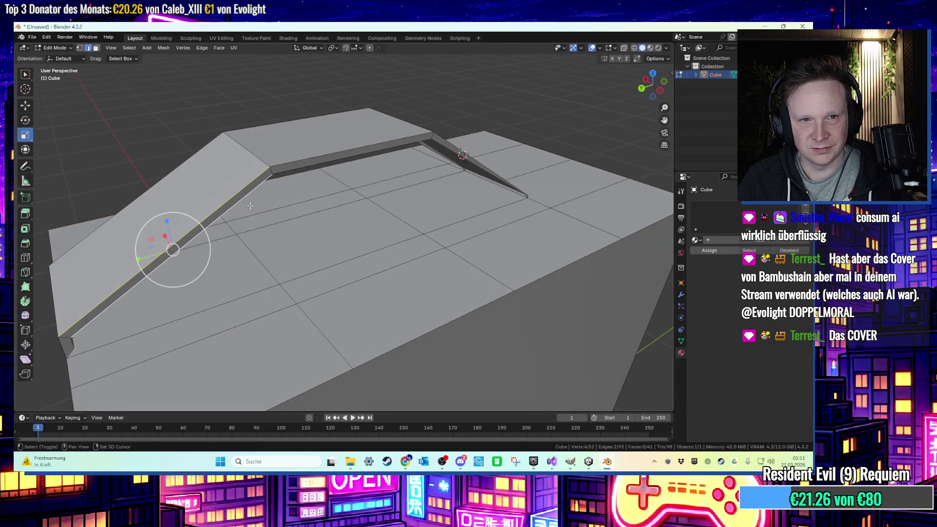
left_click(309, 167, "shift")
left_click(450, 151, "shift")
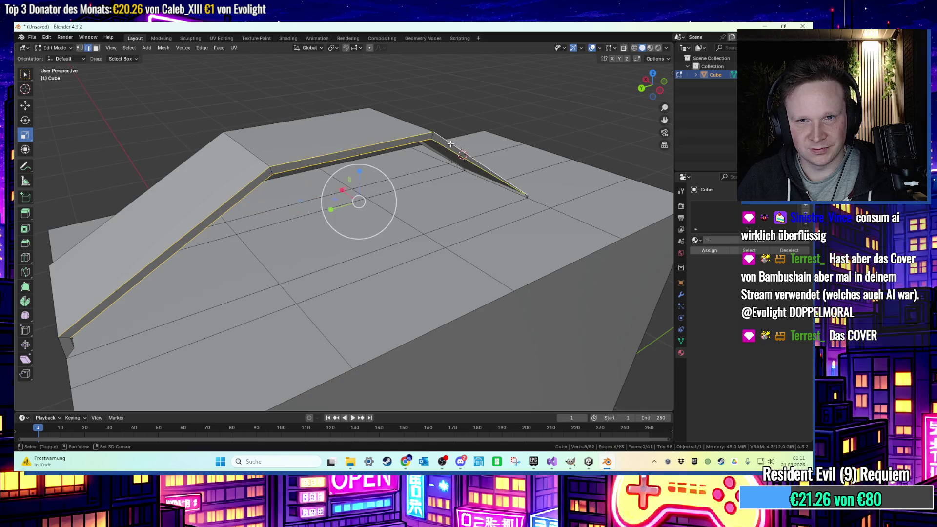
left_click(407, 243, "shift")
left_click(407, 244, "shift")
left_click(225, 207, "shift")
mouse_move(85, 210)
left_mouse_down()
mouse_move(111, 208)
mouse_move(97, 205)
left_mouse_up()
key("ctrl+b")
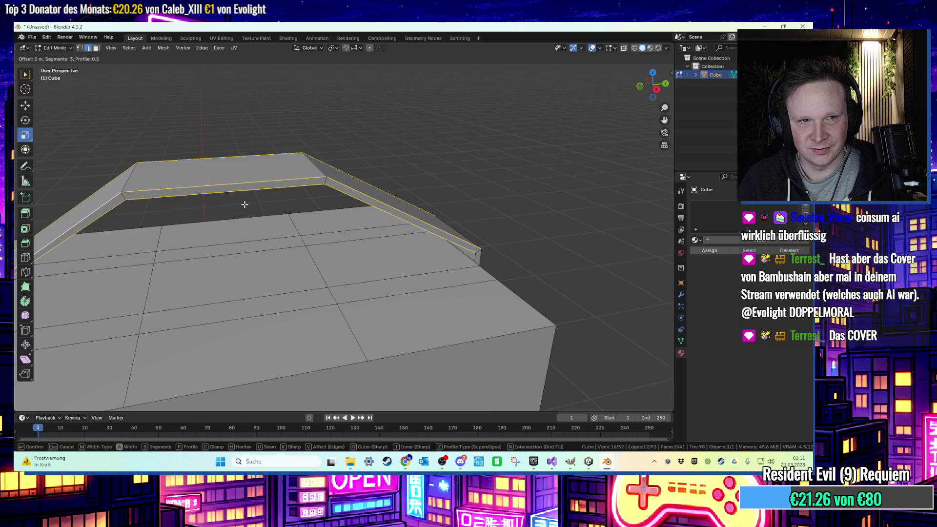
key("Escape")
mouse_move(153, 221)
left_mouse_down()
mouse_move(382, 234)
mouse_move(357, 254)
mouse_move(379, 251)
mouse_move(391, 278)
mouse_move(564, 136)
left_mouse_up()
Turn on the Face Orientation overlay and zoom in on the red inward-facing strip.
left_click(599, 47)
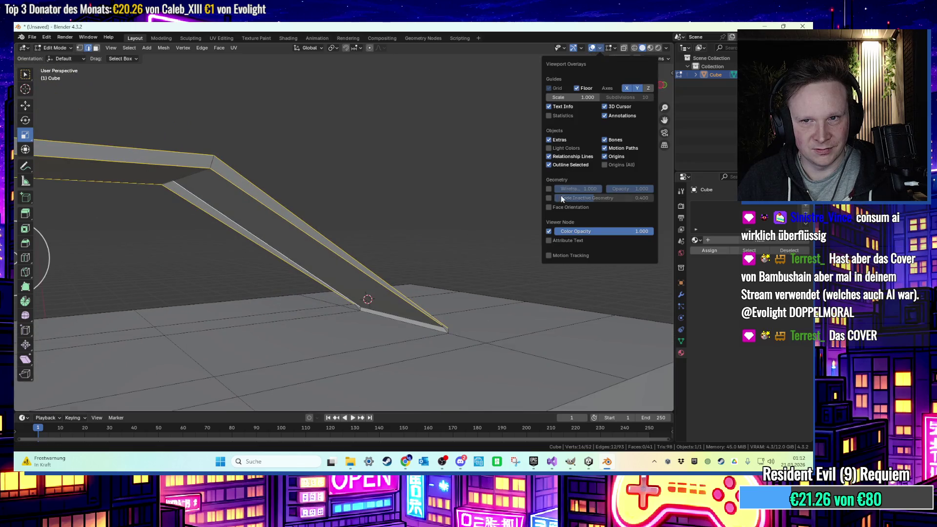
left_click(557, 207)
left_click_drag(410, 201, 314, 205)
scroll(331, 189, "up", 3)
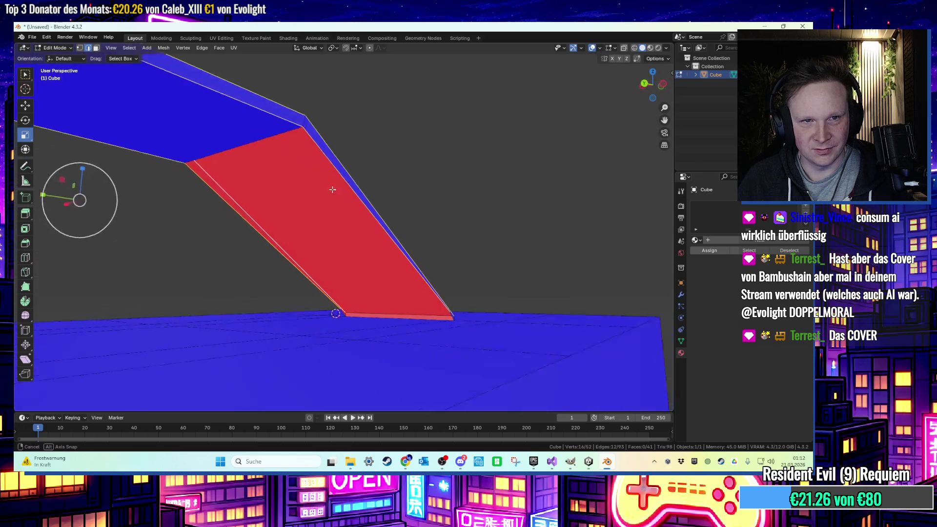
key("1")
left_click(321, 135)
Select the red strip's four corner vertices and fill them with a new face using F.
key("1")
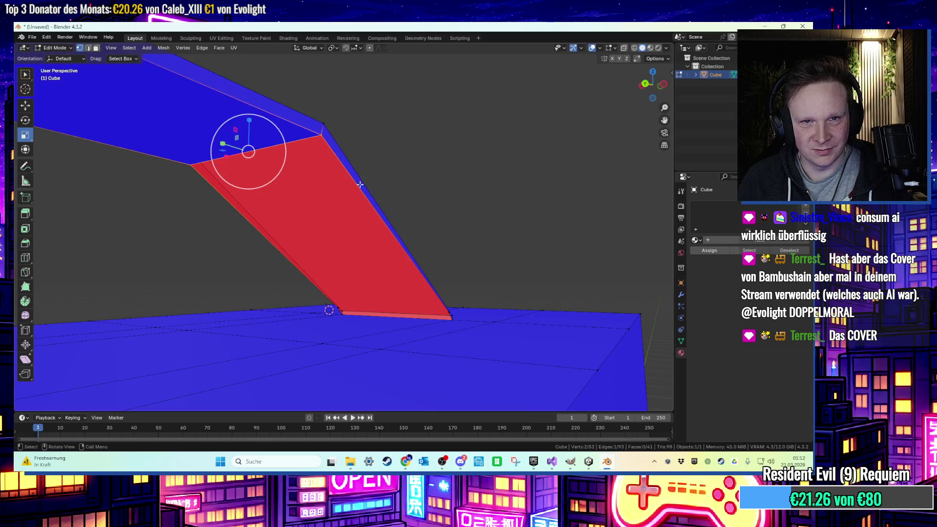
left_click(438, 238, "shift")
left_click(446, 229, "shift")
scroll(342, 186, "up", 4)
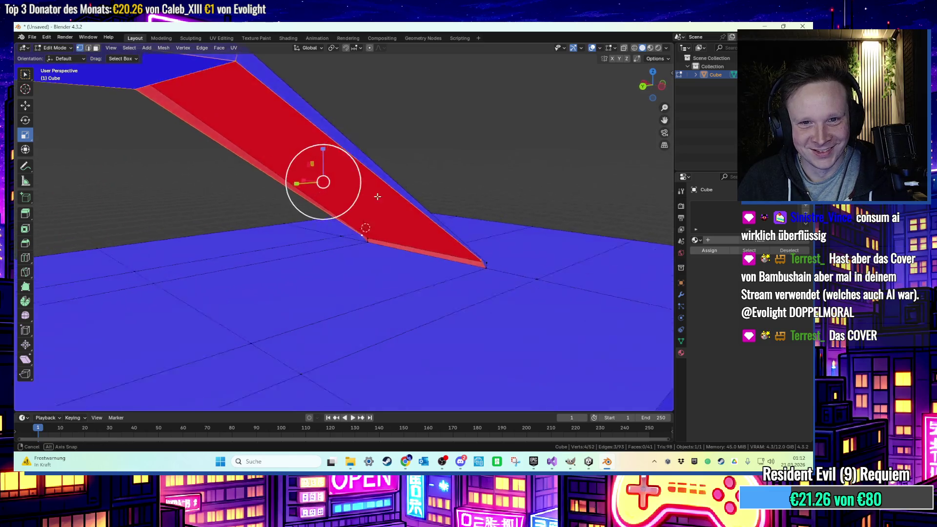
left_click(108, 101, "shift")
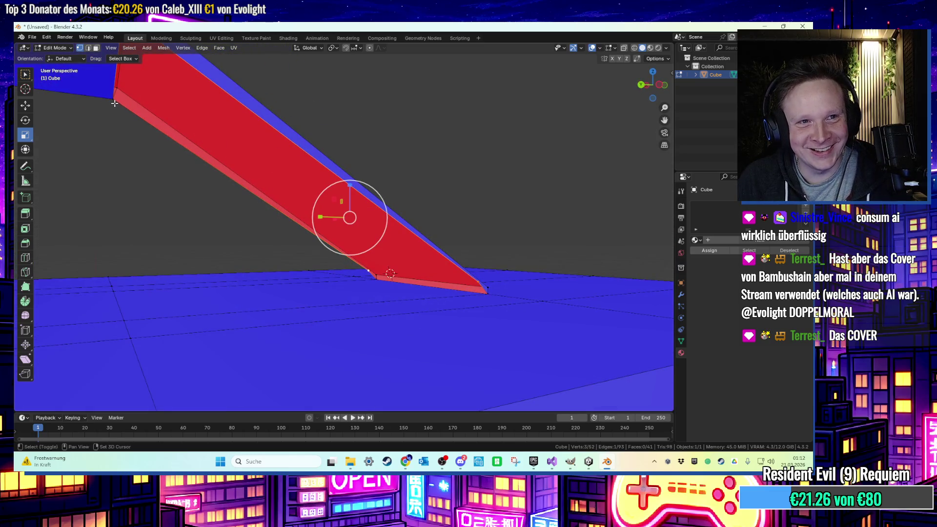
left_click(115, 103, "shift")
key("f")
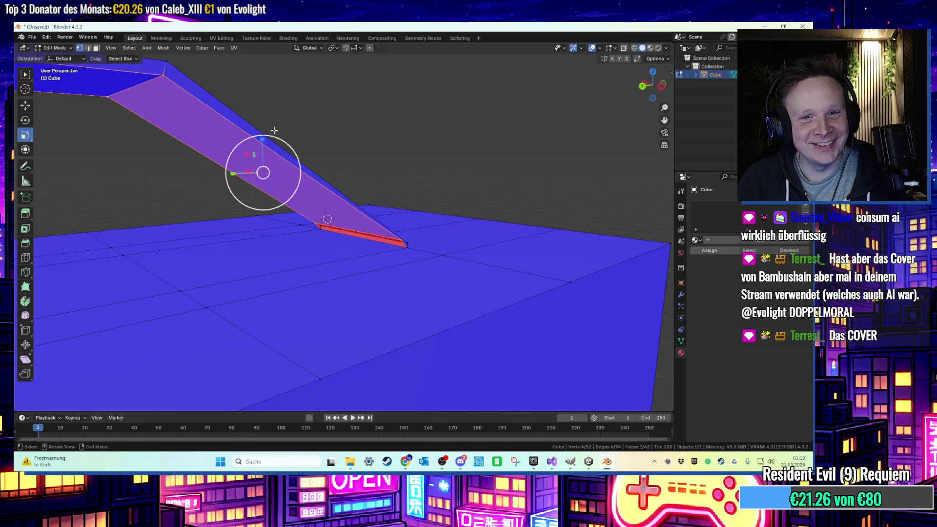
Extrude the handle's tip vertex about 0.017 m down along Z so it sits flush on the block top.
key("alt+a")
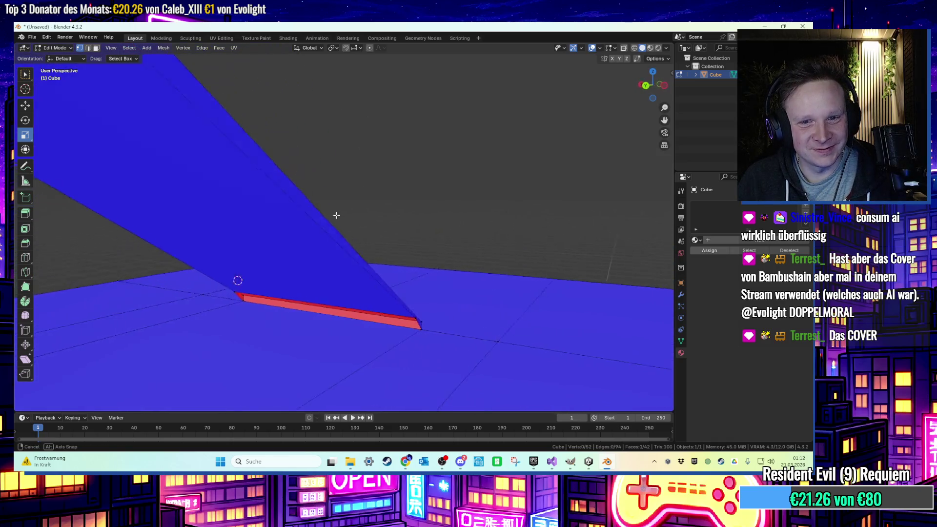
left_click_drag(338, 216, 405, 292)
left_click(488, 333)
left_click_drag(489, 333, 464, 319)
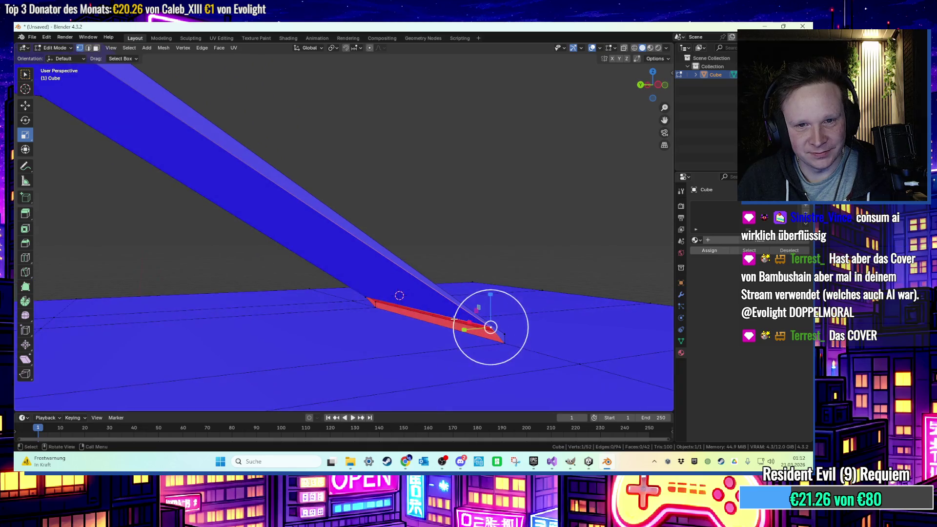
key("e")
key("z")
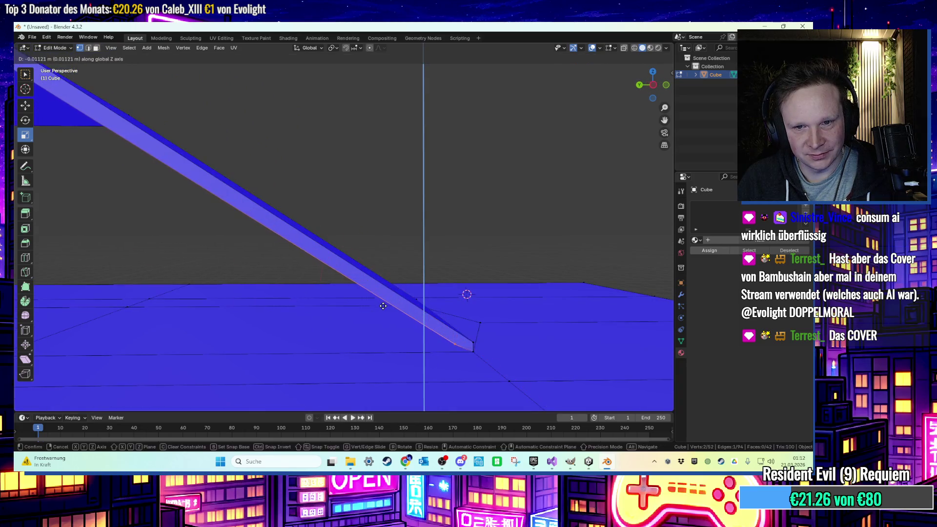
left_click(383, 309)
Turn off Face Orientation and begin selecting the right-border edges in edge mode.
mouse_move(418, 318)
left_mouse_down()
mouse_move(465, 247)
mouse_move(496, 236)
mouse_move(441, 274)
mouse_move(349, 247)
mouse_move(364, 248)
left_mouse_up()
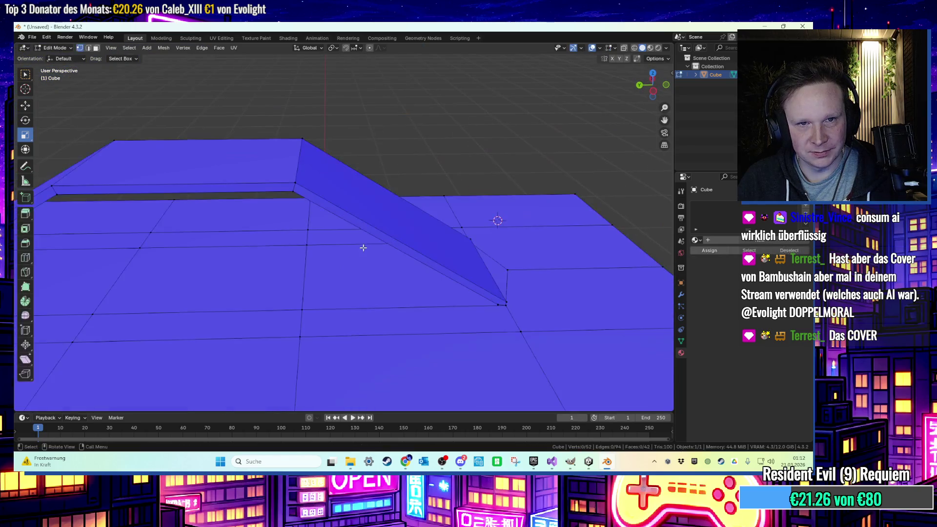
left_click(600, 47)
left_click(549, 230)
mouse_move(488, 234)
left_mouse_down()
mouse_move(415, 226)
mouse_move(493, 221)
mouse_move(419, 233)
mouse_move(405, 210)
mouse_move(414, 200)
mouse_move(199, 179)
left_mouse_up()
key("2")
left_click(393, 223)
Add the right, left, bottom-front and top-back border edges to the selection.
left_click(416, 198, "shift")
left_click(419, 182, "shift")
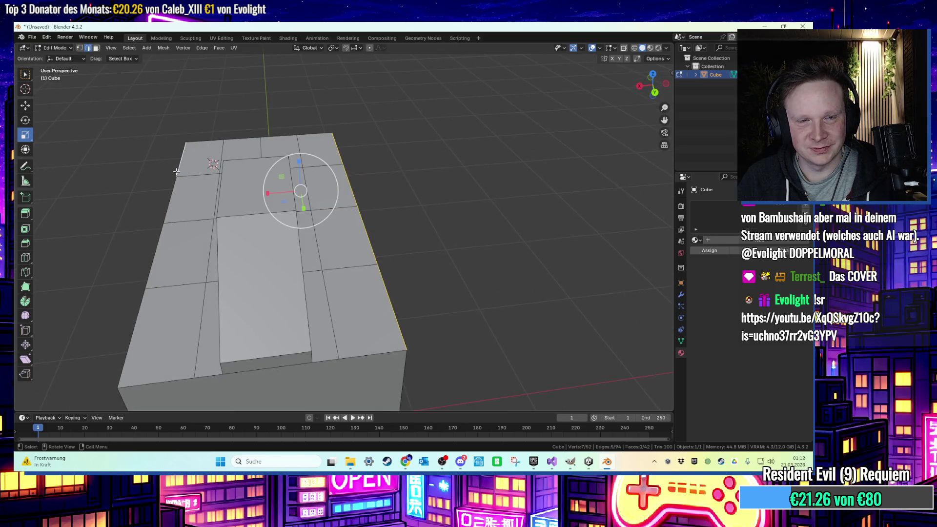
left_click(156, 247, "shift")
left_click(140, 362, "shift")
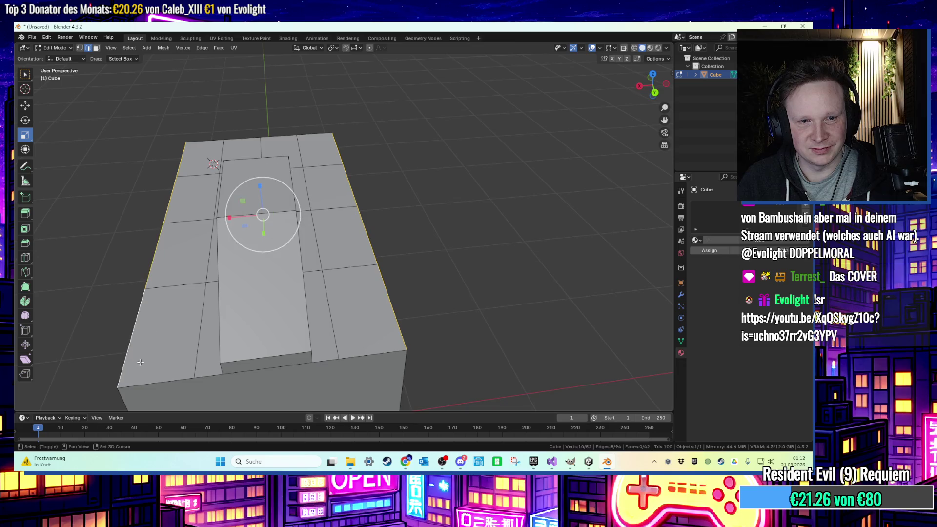
left_click(181, 379, "shift")
left_click(218, 376, "shift")
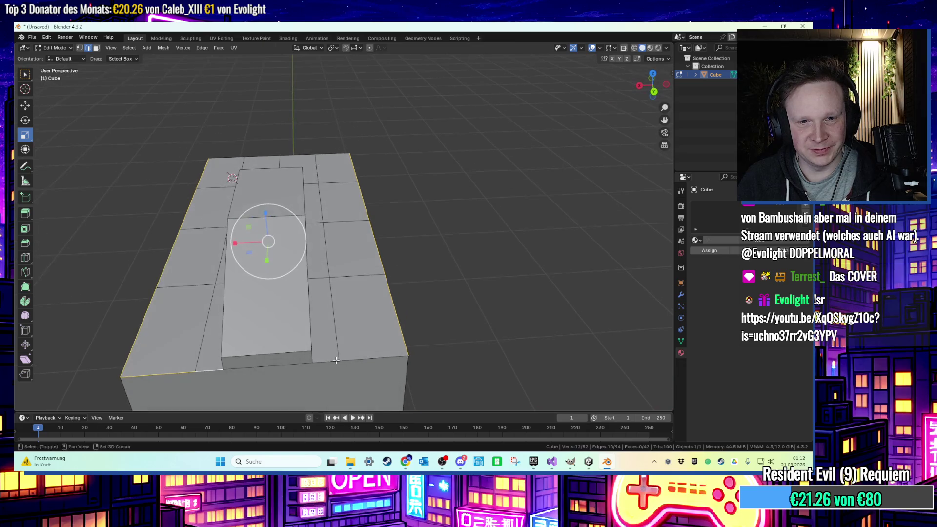
left_click_drag(371, 356, 409, 235)
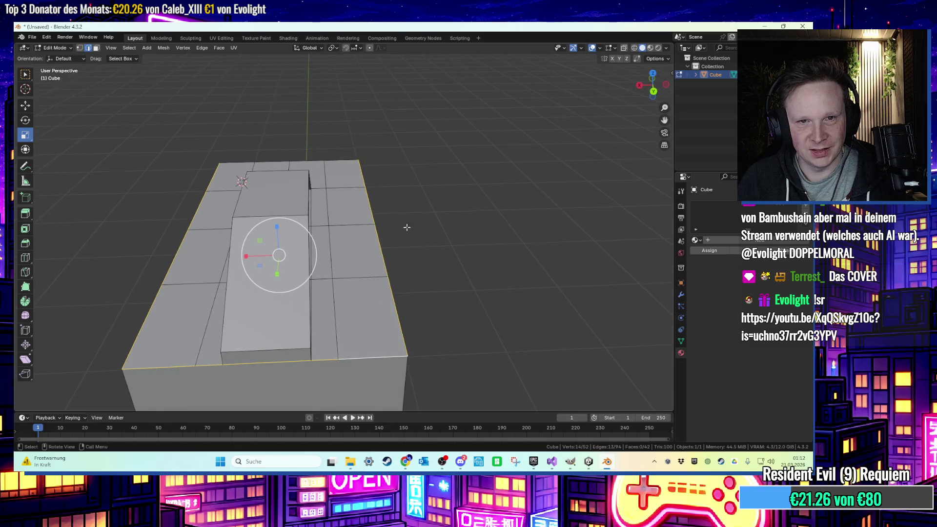
left_click(328, 153, "shift")
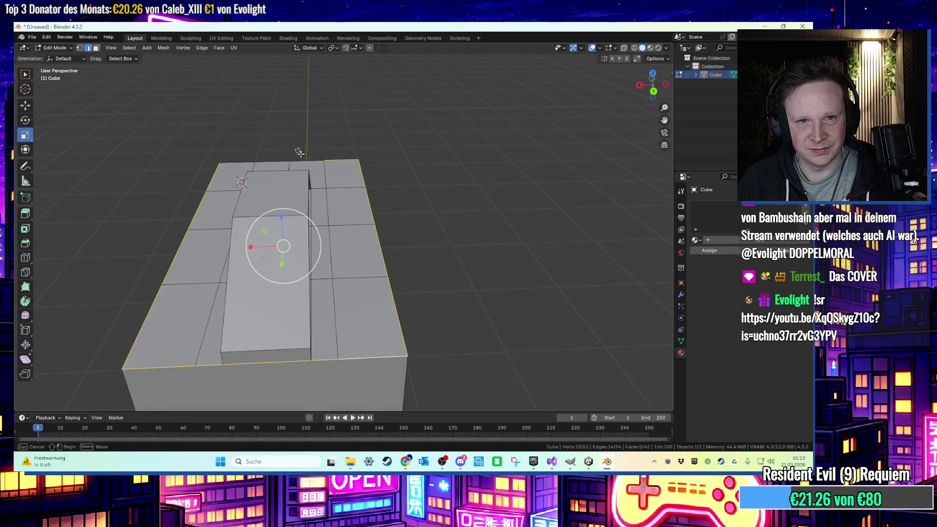
Try a Ctrl+B bevel on the selected top edges, then undo it.
left_click_drag(273, 161, 308, 161)
key("ctrl+b")
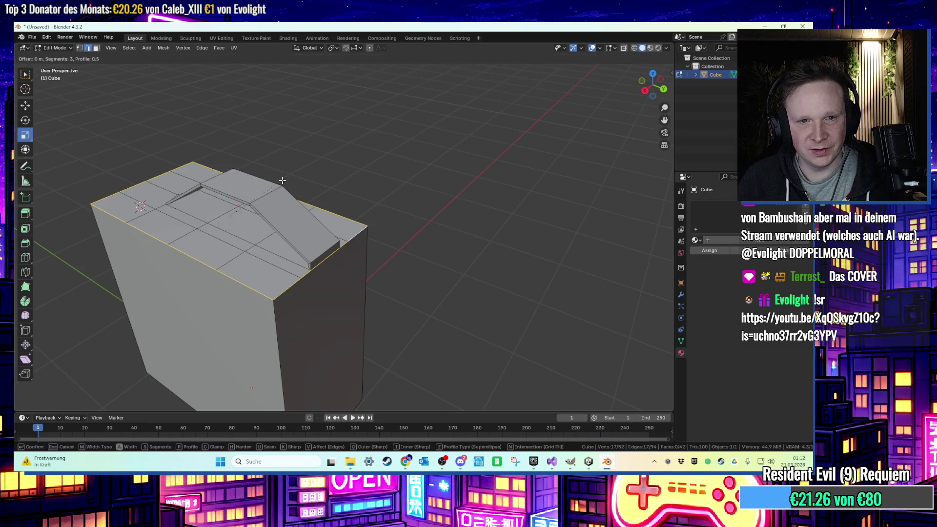
scroll(290, 178, "up", 2)
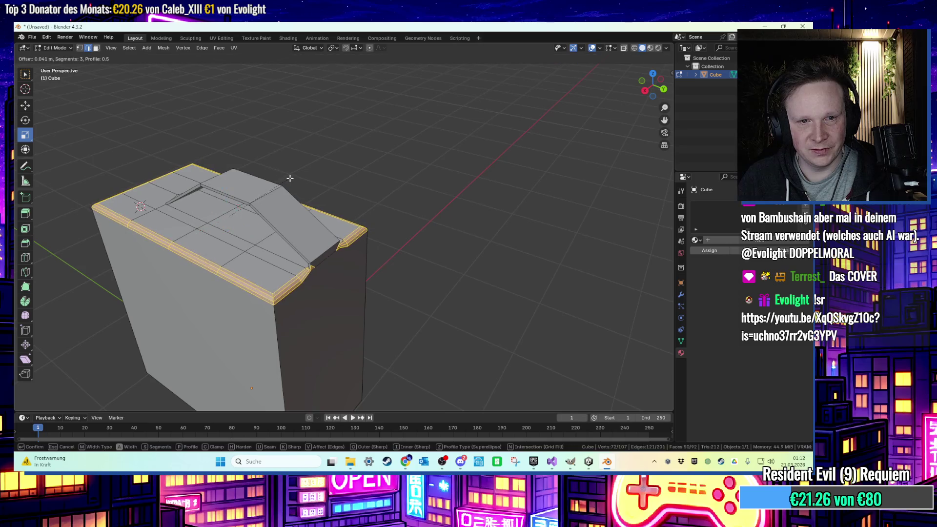
left_click(317, 174)
mouse_move(317, 173)
left_mouse_down()
mouse_move(356, 209)
mouse_move(344, 265)
mouse_move(361, 273)
mouse_move(389, 256)
left_mouse_up()
key("ctrl+z")
Add the lower edges, bevel the top and bottom rims with 3 segments, and return to Object Mode.
left_click(266, 317, "shift")
left_click(463, 347, "ctrl")
left_click_drag(463, 347, 482, 294)
key("ctrl+b")
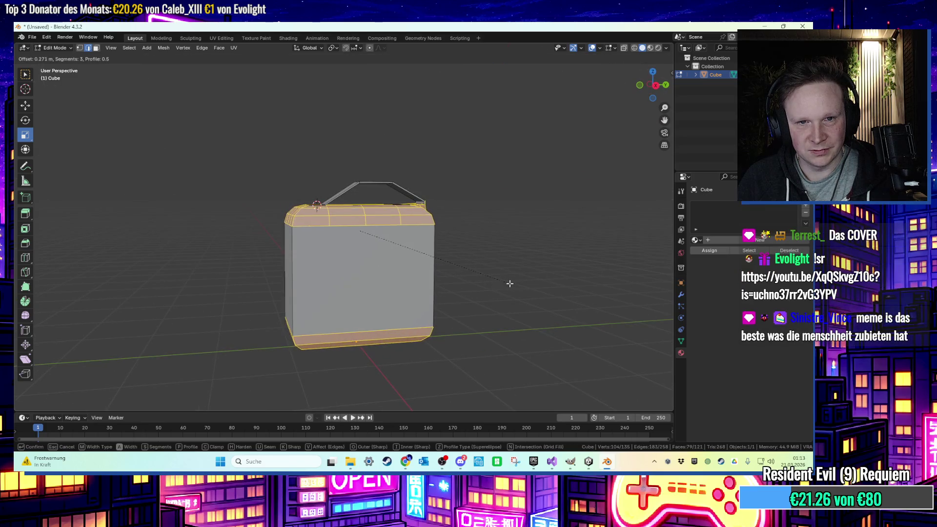
left_click(490, 262)
left_click(490, 261)
mouse_move(486, 267)
left_mouse_down()
mouse_move(436, 255)
mouse_move(384, 261)
mouse_move(479, 207)
mouse_move(410, 259)
mouse_move(385, 259)
mouse_move(429, 244)
mouse_move(418, 236)
mouse_move(448, 234)
left_mouse_up()
scroll(385, 262, "down", 4)
scroll(386, 258, "down", 3)
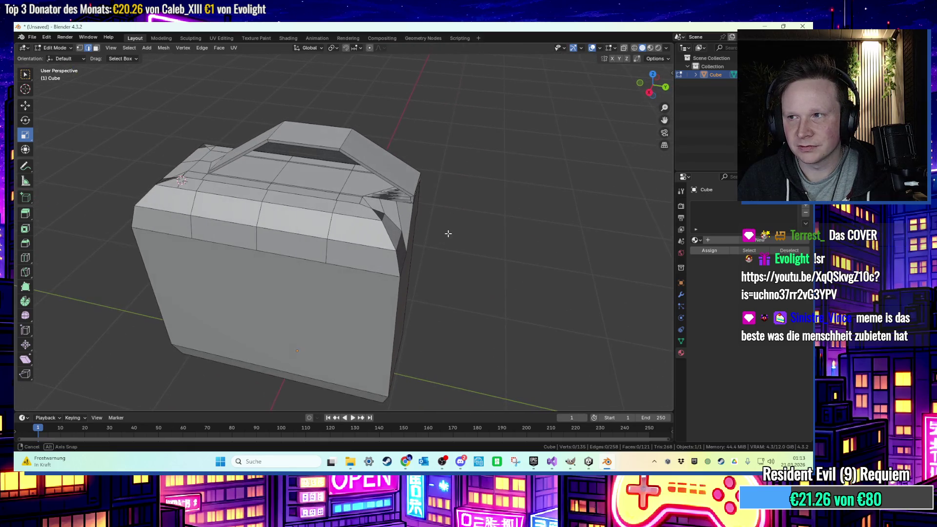
key("Tab")
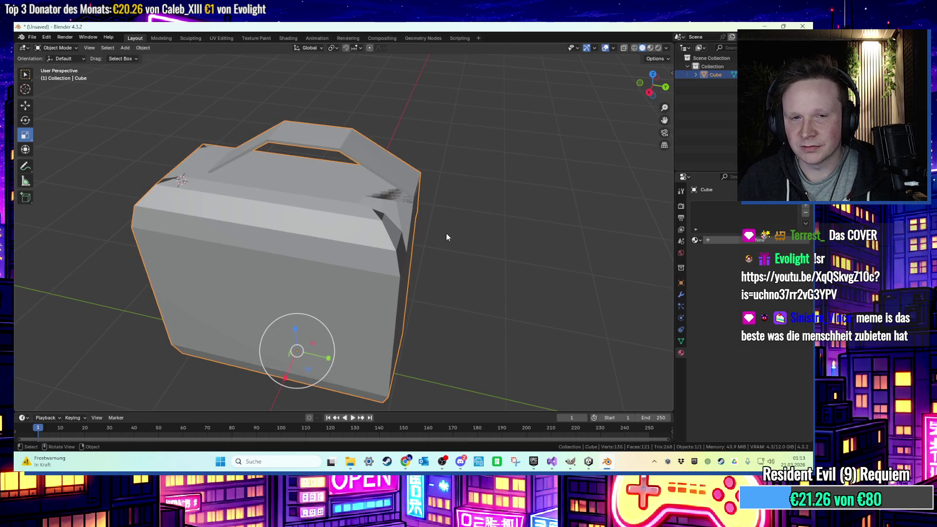
Delete the old can and add a fresh mesh cube.
key("x")
left_click(363, 223)
left_click(128, 52)
mouse_move(171, 57)
left_click(208, 64)
left_click_drag(303, 129, 344, 149)
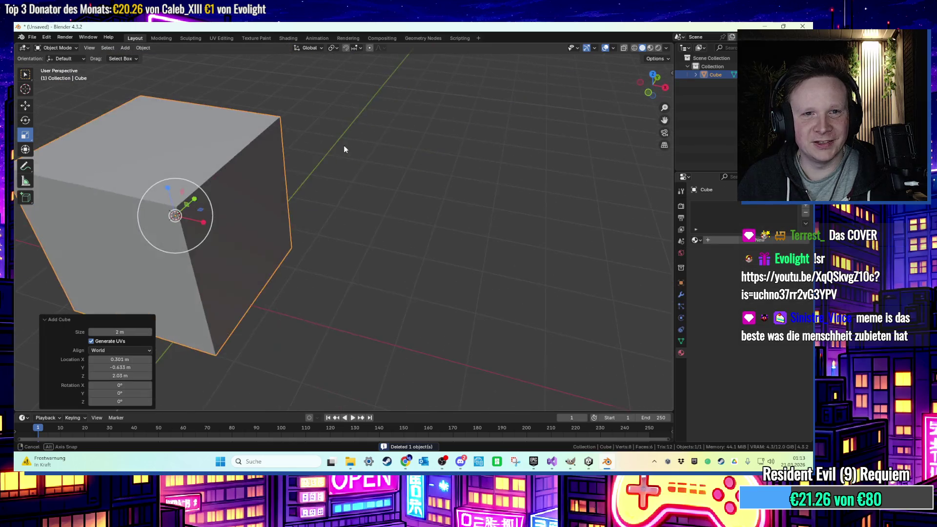
Squash the new cube to about half width on X and lower it along Z.
mouse_move(209, 223)
left_mouse_down()
mouse_move(191, 219)
mouse_move(153, 171)
mouse_move(171, 153)
left_mouse_up()
key("g")
key("z")
left_click(314, 203)
left_click_drag(314, 203, 303, 222)
Add a Path curve above the cube.
left_click(125, 47)
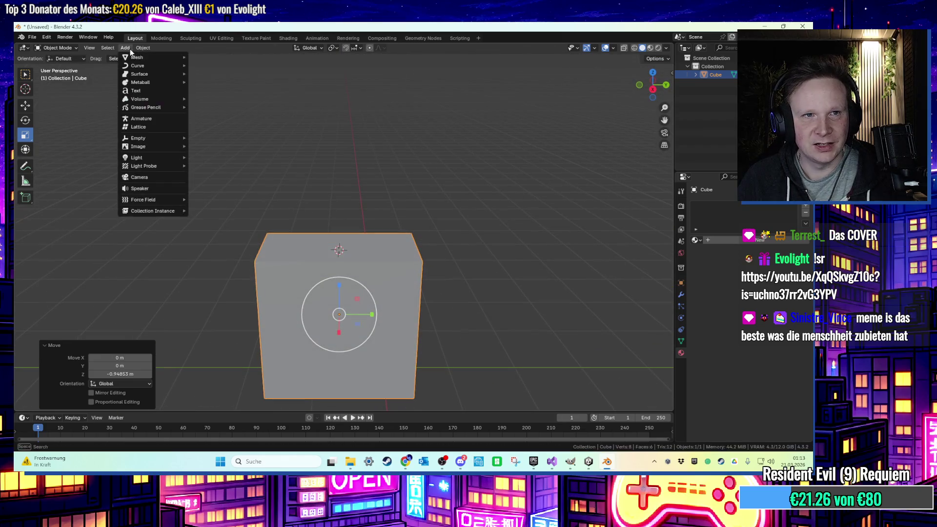
mouse_move(141, 66)
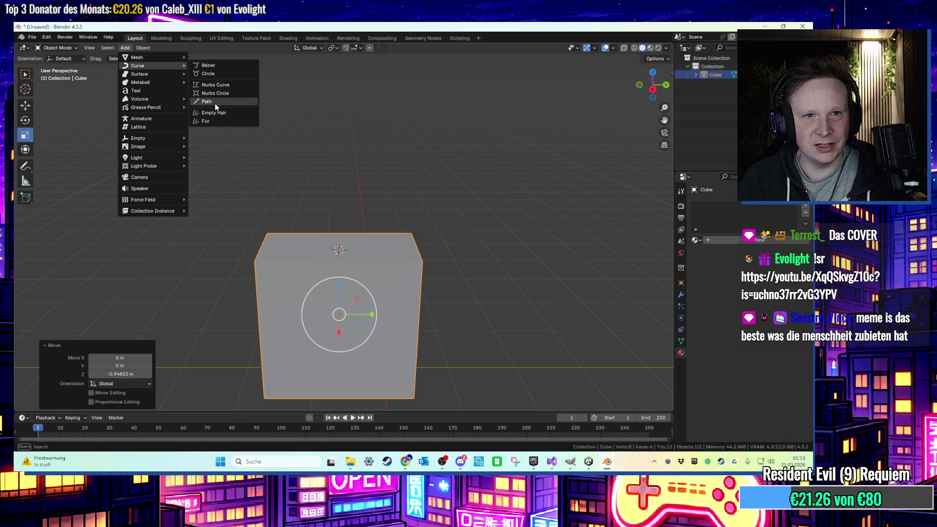
left_click(214, 104)
left_click_drag(254, 147, 342, 185)
scroll(309, 195, "up", 2)
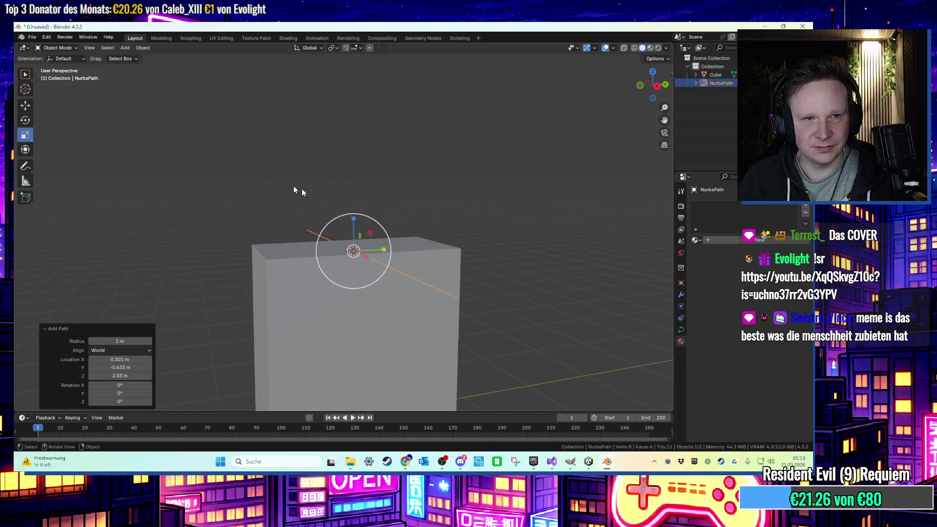
Rotate the path 90° around the Y axis so it stands vertical.
left_click_drag(361, 226, 362, 255)
type("90")
key("Return")
In Edit Mode, delete the path's top two points.
key("Tab")
left_click_drag(315, 66, 374, 147)
left_click_drag(305, 73, 385, 113)
key("x")
key("Delete")
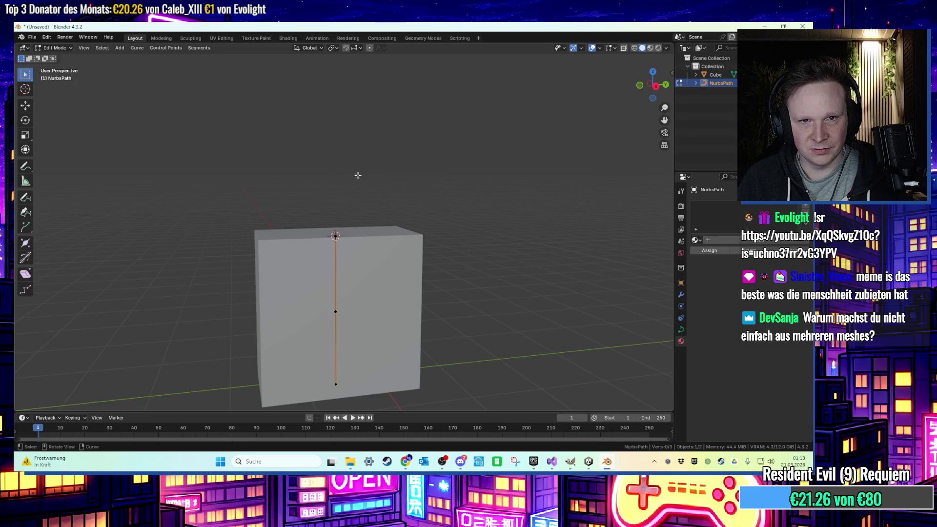
left_click_drag(319, 220, 361, 274)
key("x")
left_click(347, 274)
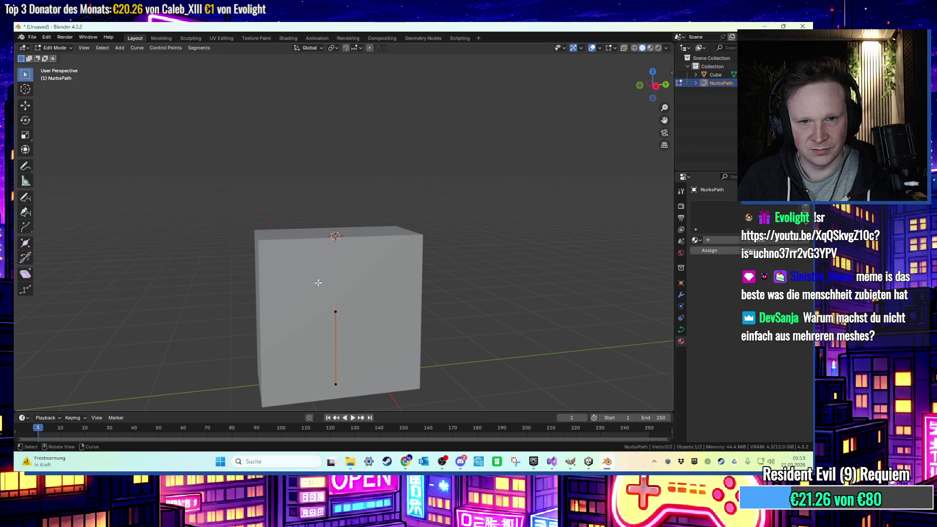
Raise the remaining path segment vertically above the cube.
key("g")
key("z")
left_click(383, 210)
mouse_move(383, 210)
left_mouse_down()
mouse_move(404, 234)
mouse_move(323, 213)
mouse_move(345, 215)
mouse_move(366, 199)
mouse_move(324, 196)
mouse_move(383, 230)
mouse_move(410, 231)
left_mouse_up()
scroll(405, 234, "up", 3)
scroll(387, 231, "up", 3)
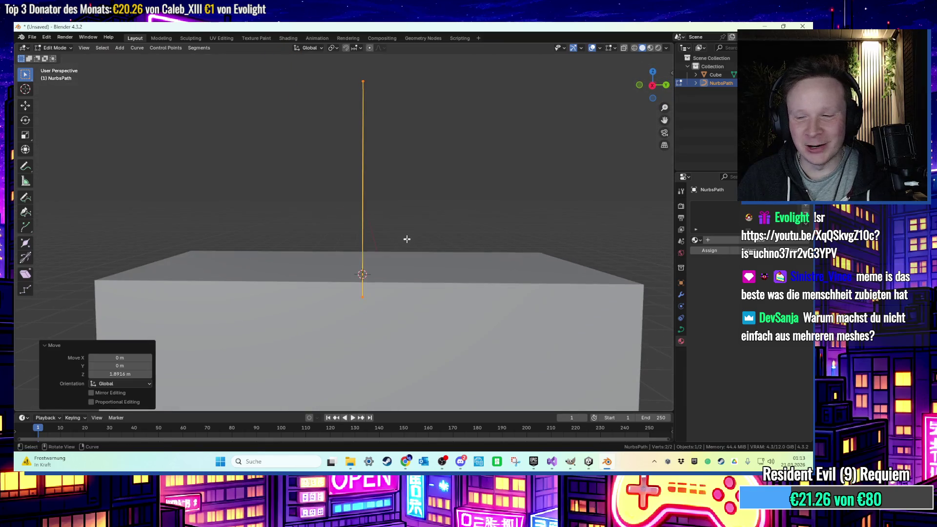
Reposition the curve vertically and along the Y axis over the cube top.
key("g")
key("z")
left_click(406, 241)
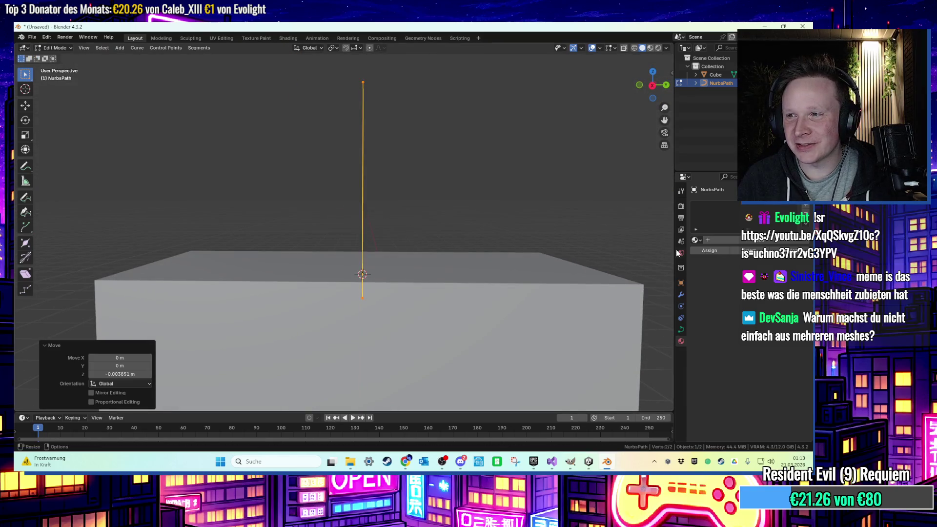
mouse_move(519, 204)
left_mouse_down()
mouse_move(523, 234)
mouse_move(508, 212)
left_mouse_up()
key("g")
key("y")
left_click(506, 235)
In Right Ortho view, adjust the curve's height above the cube.
left_click(654, 88)
key("g")
key("z")
left_click(501, 150)
scroll(464, 145, "down", 1)
Lower the curve's top point vertically to set the handle's starting height.
left_click(370, 94)
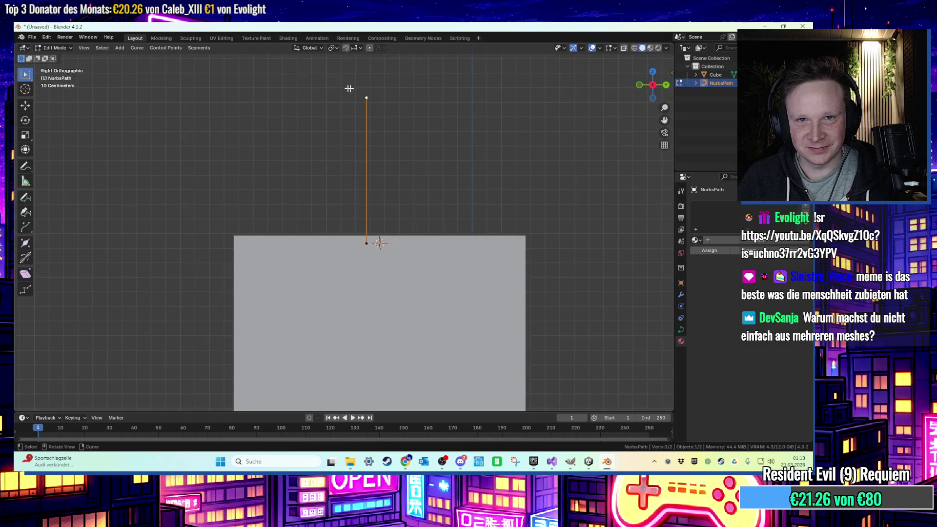
key("g")
key("z")
left_click(445, 167)
key("g")
key("z")
left_click(439, 224)
key("g")
key("z")
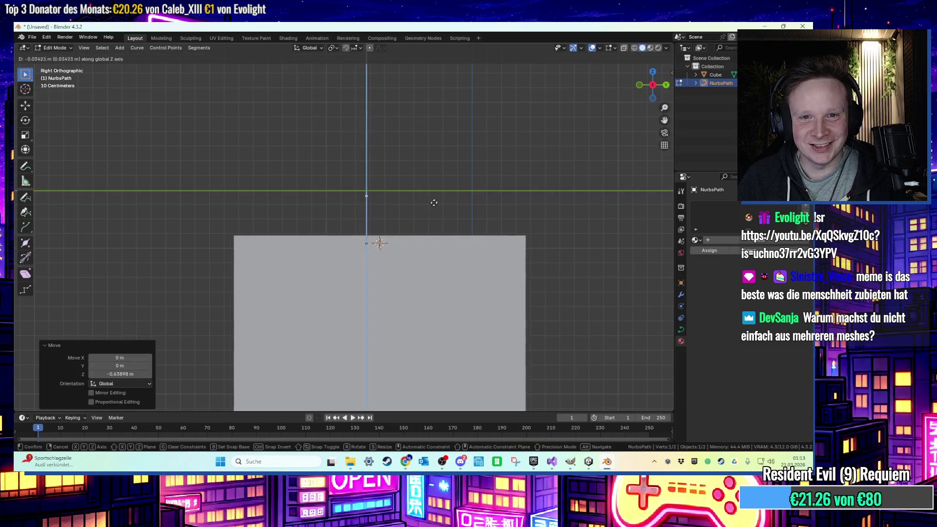
left_click(432, 238)
Extrude a new point upward from the curve end and place it.
key("e")
key("z")
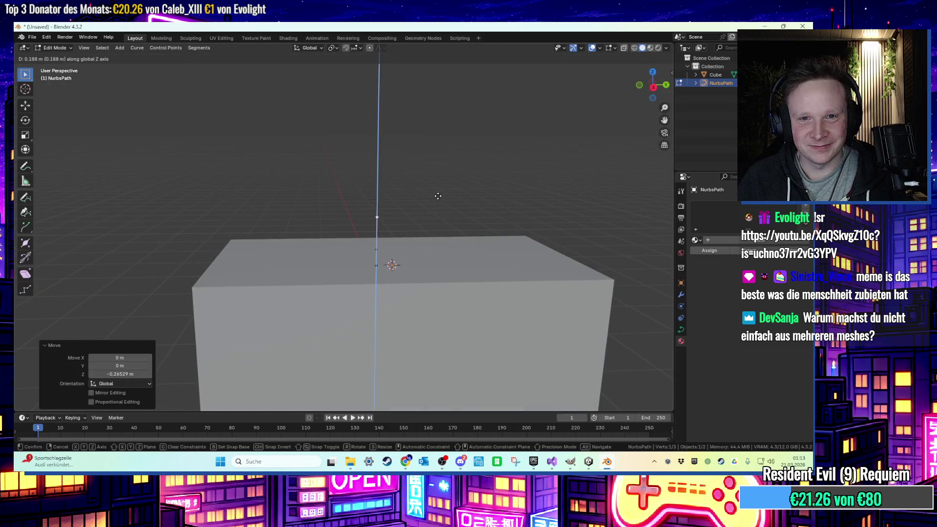
left_click(437, 195)
key("g")
left_click(453, 200)
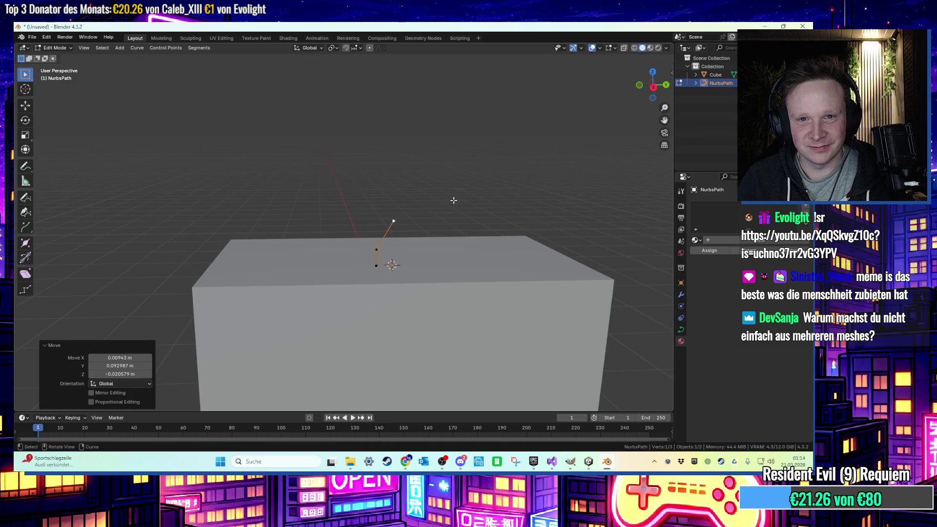
Extrude and move further points along Y and upward to build the rising arch.
key("e")
key("z")
key("y")
left_click(469, 197)
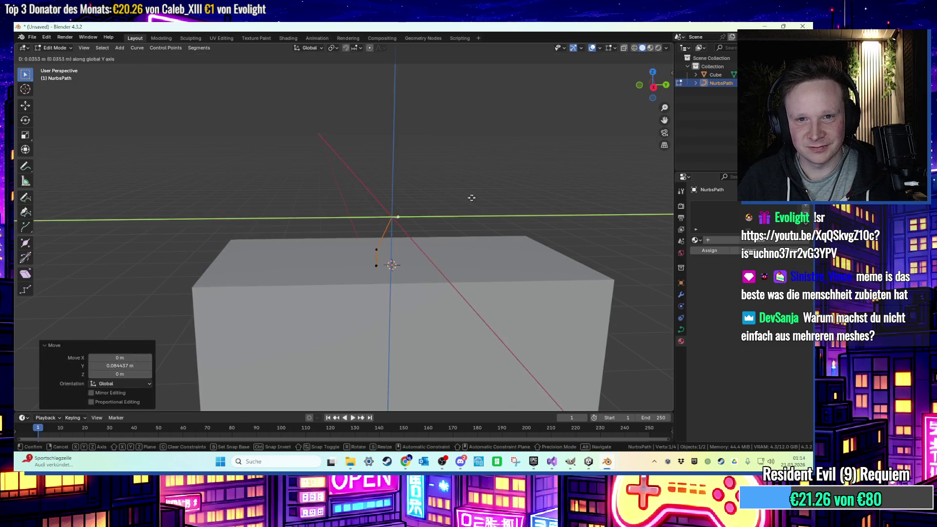
key("g")
key("z")
left_click(505, 181)
key("g")
key("y")
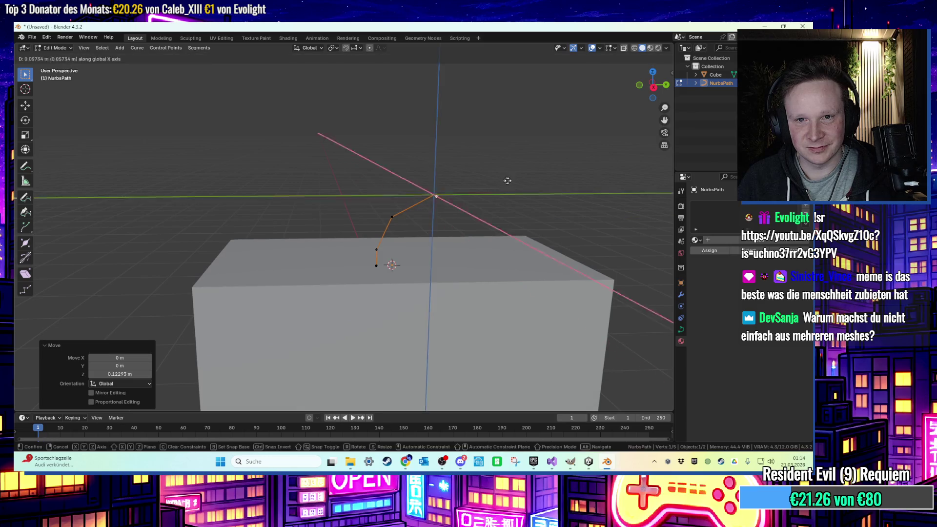
left_click(560, 186)
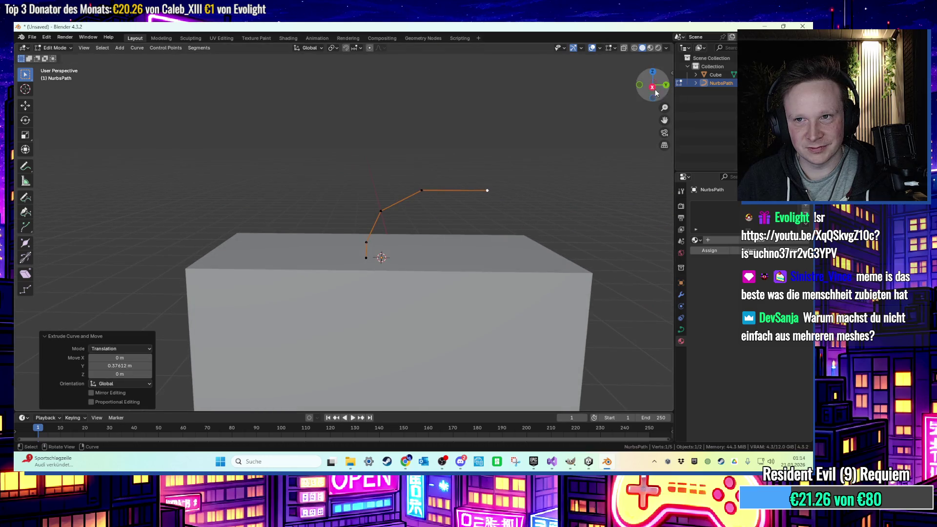
In the right side view, place the handle's flat top point along Y.
left_click(653, 88)
key("g")
key("y")
key("Escape")
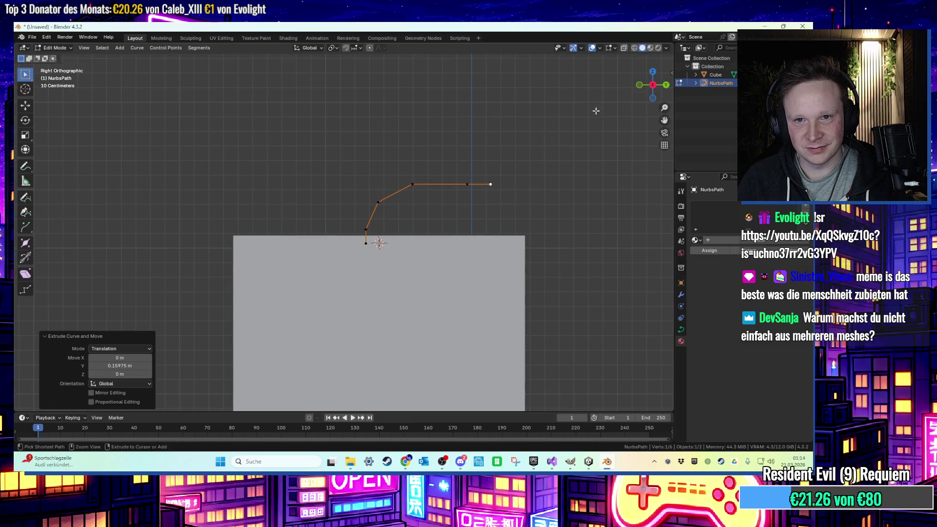
key("ctrl+z")
key("g")
key("y")
left_click(642, 116)
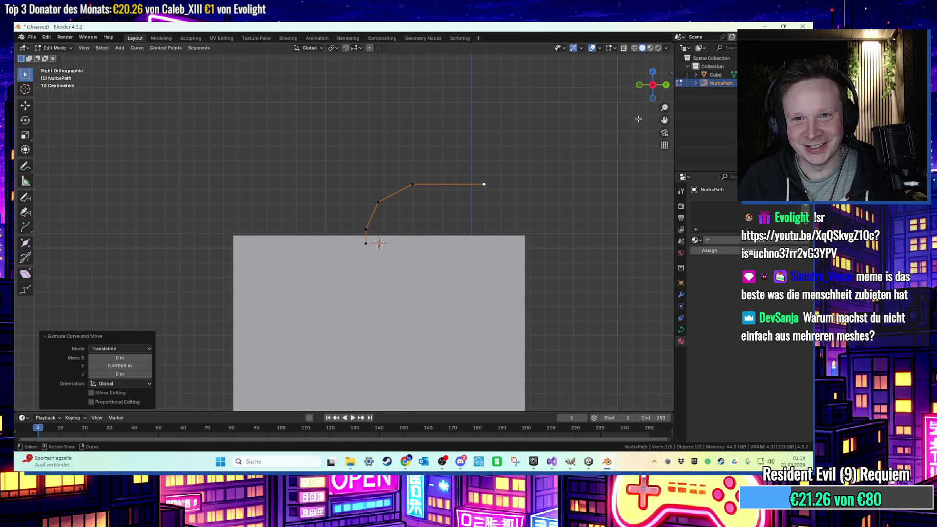
Extrude points sloping down and drop the end point onto the cube top.
key("e")
key("y")
key("z")
left_click(639, 138)
key("e")
key("y")
left_click(652, 142)
key("g")
key("z")
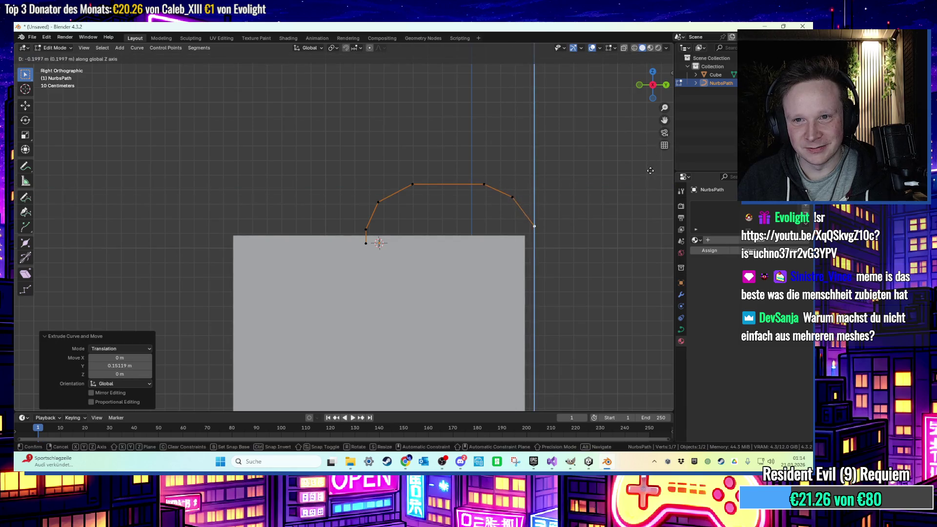
left_click(651, 174)
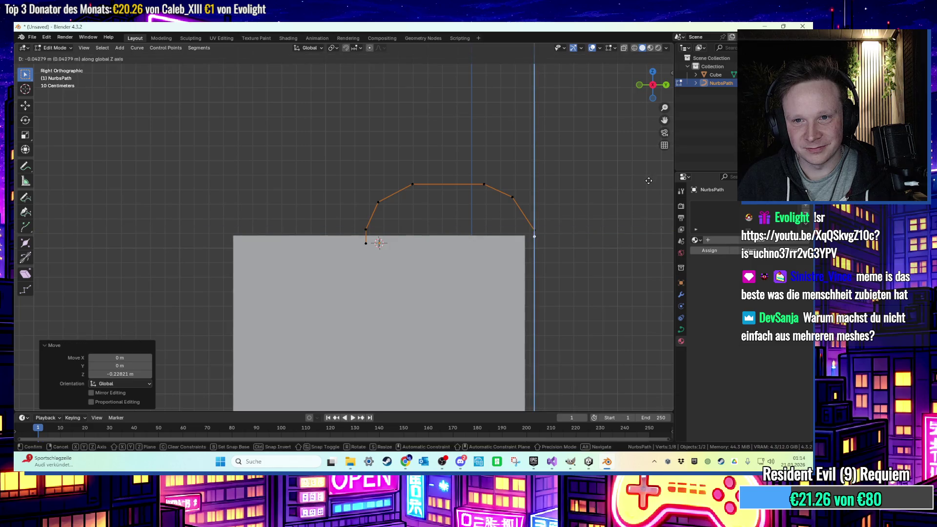
Nudge the end point into place with the move gizmo and return to Object Mode.
key("Tab")
key("Tab")
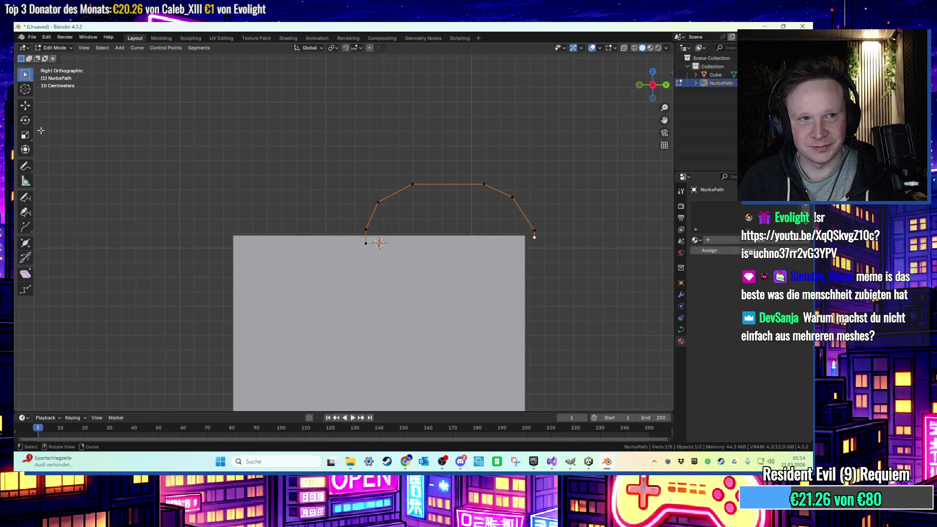
left_click(27, 107)
left_click_drag(555, 241, 561, 242)
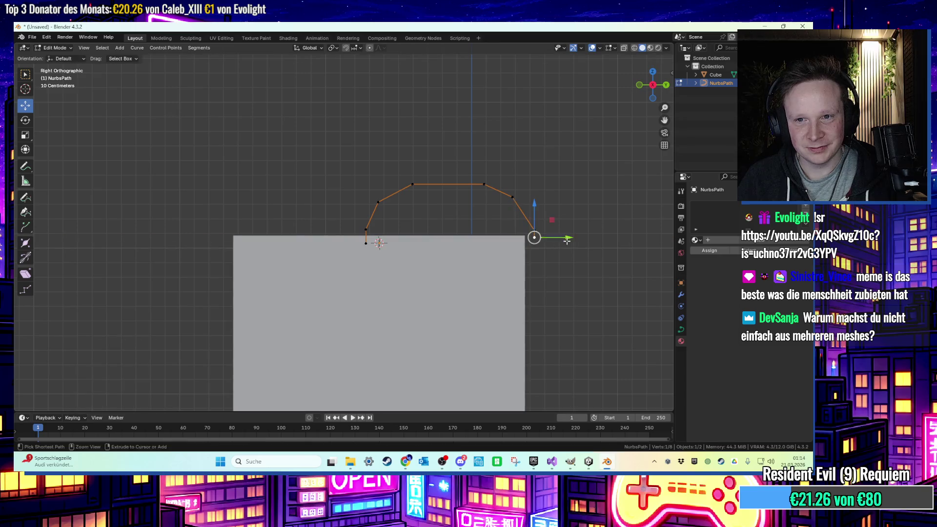
key("Tab")
Shift the whole path vertically and along Y to sit on the box.
key("g")
key("z")
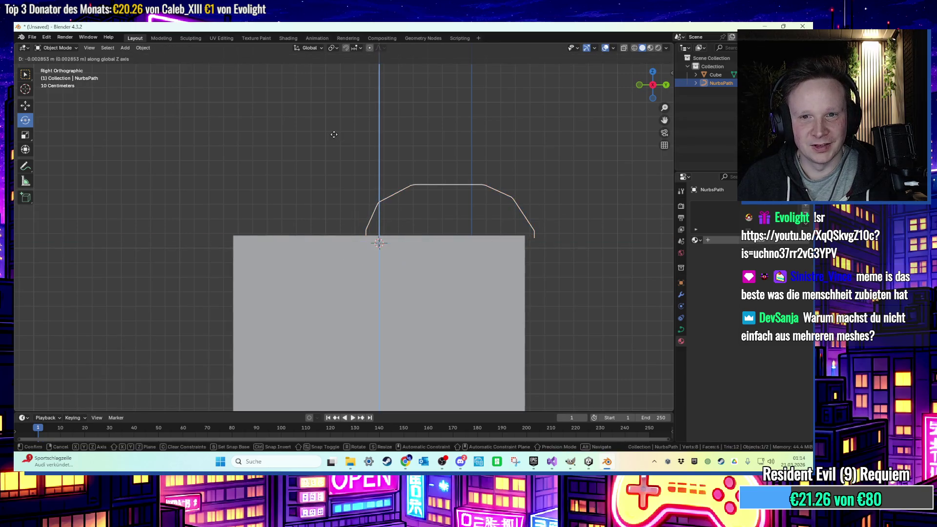
left_click(247, 123)
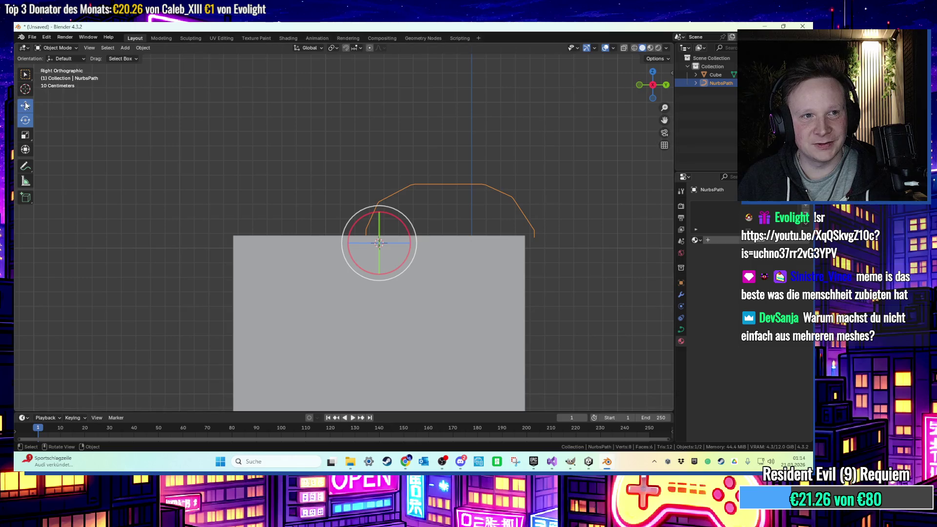
key("g")
key("y")
key("Return")
mouse_move(432, 197)
left_mouse_down()
mouse_move(532, 198)
mouse_move(427, 169)
mouse_move(409, 181)
mouse_move(648, 291)
left_mouse_up()
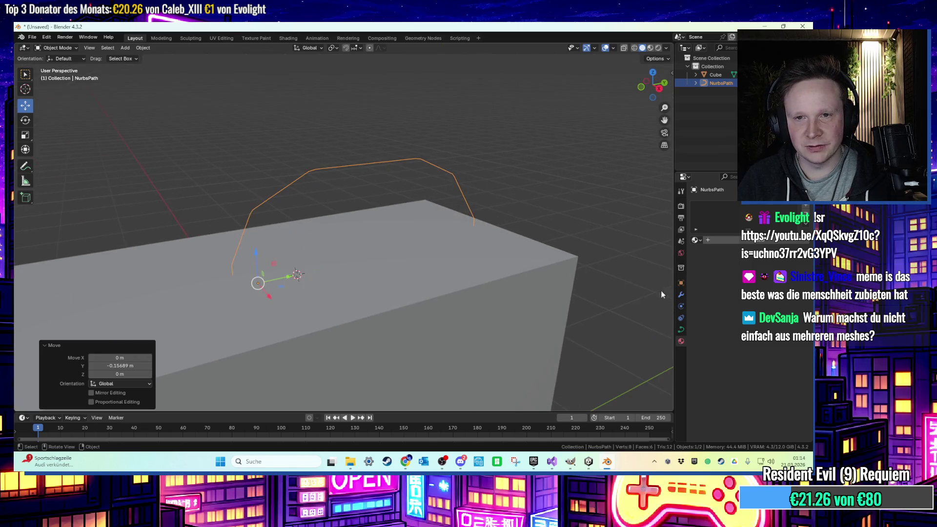
In the curve's Geometry settings, raise Bevel Depth to 0.05 m.
left_click(681, 295)
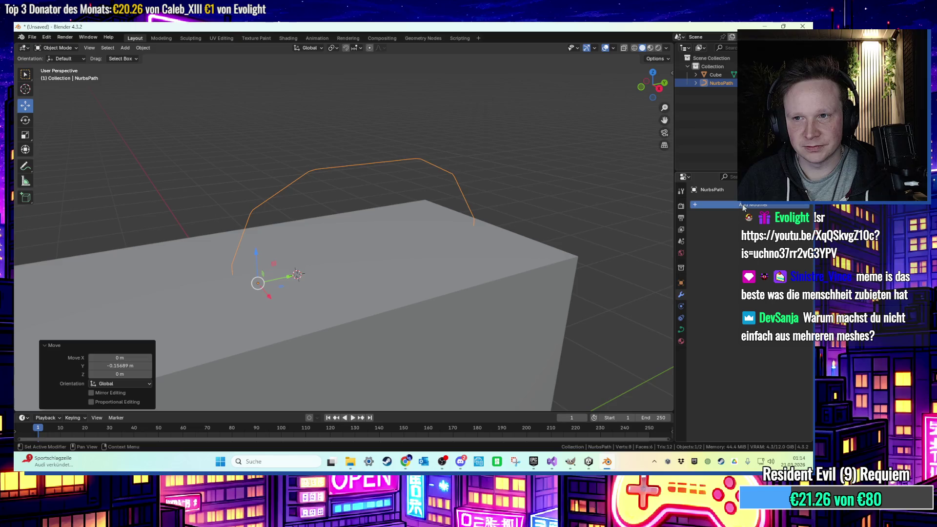
left_click(682, 331)
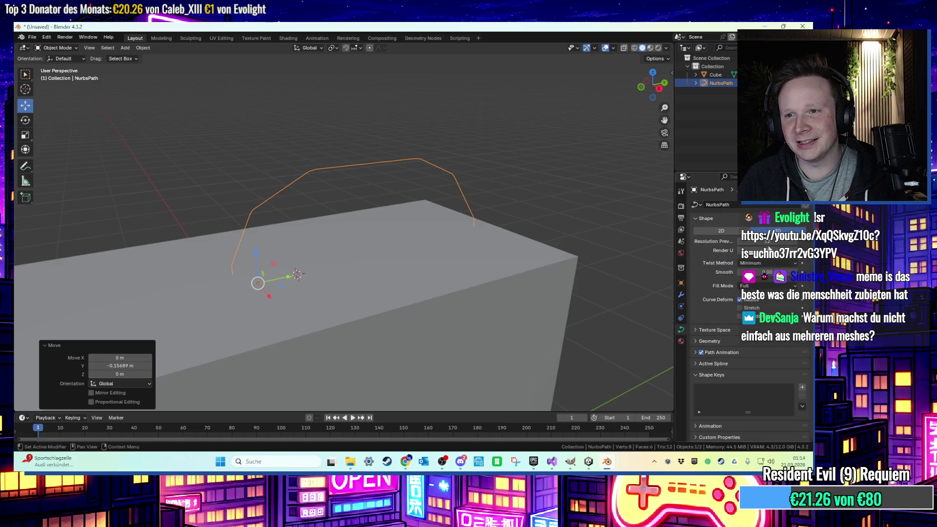
scroll(737, 337, "down", 1)
left_click(729, 324)
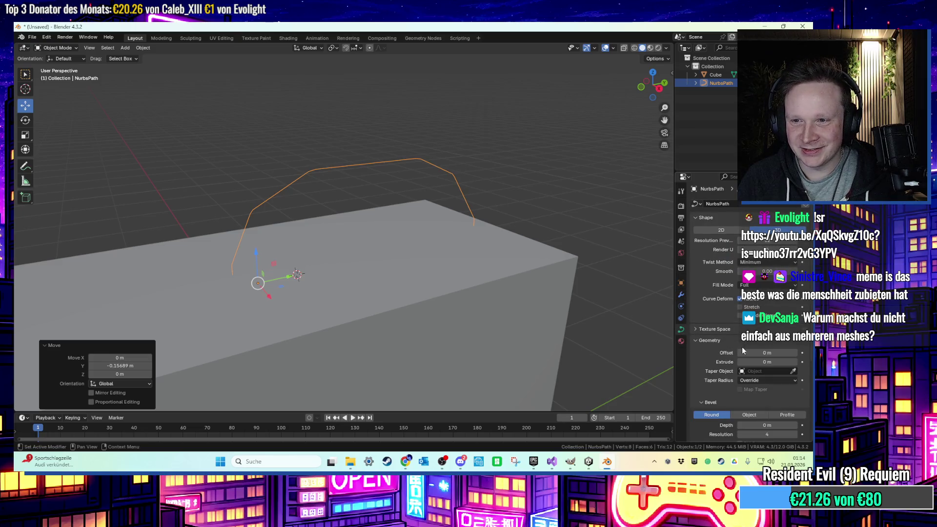
scroll(761, 360, "down", 5)
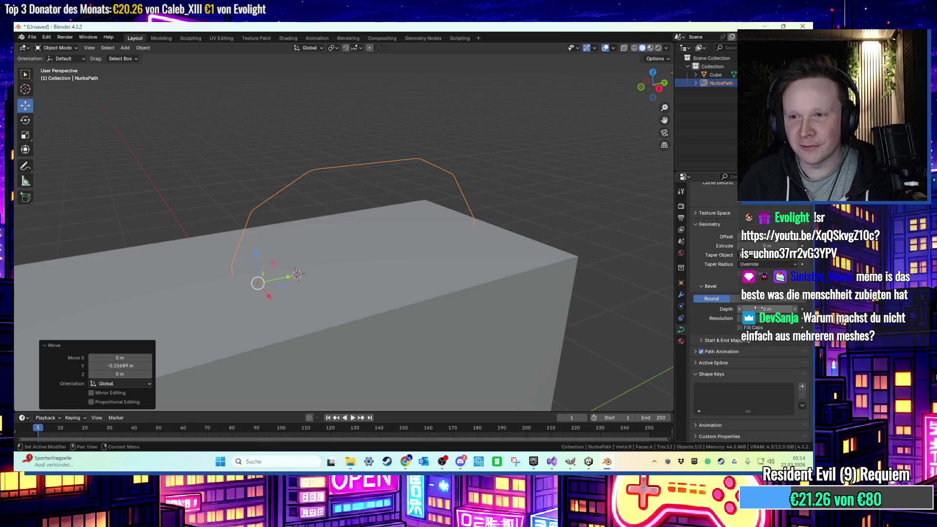
left_click(796, 311)
left_click(796, 310)
left_click(796, 310)
left_click(795, 311)
left_click(796, 311)
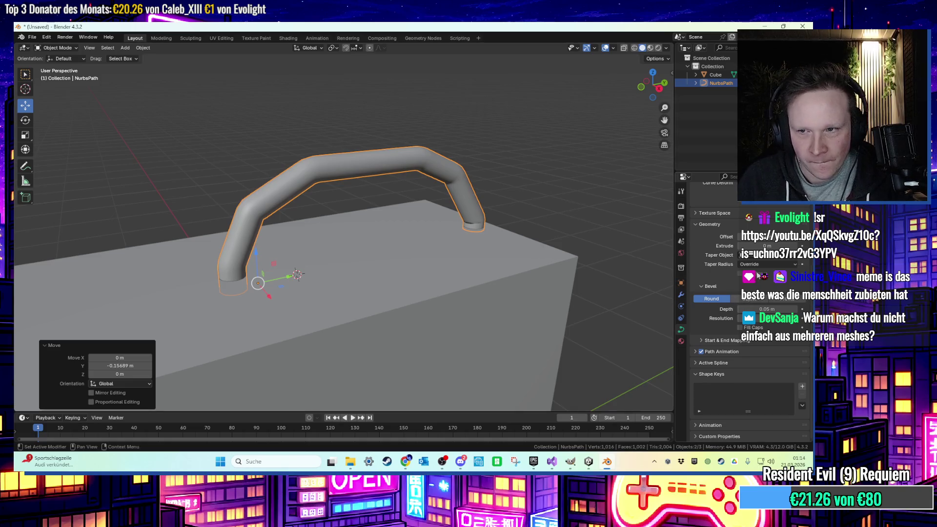
Raise the curve's Extrude amount to 0.05 m.
left_click(795, 245)
left_click(796, 246)
left_click(796, 245)
left_click(796, 246)
left_click(795, 245)
Inspect the tubular handle from around the box, then select the box.
left_click(478, 160)
scroll(508, 177, "up", 5)
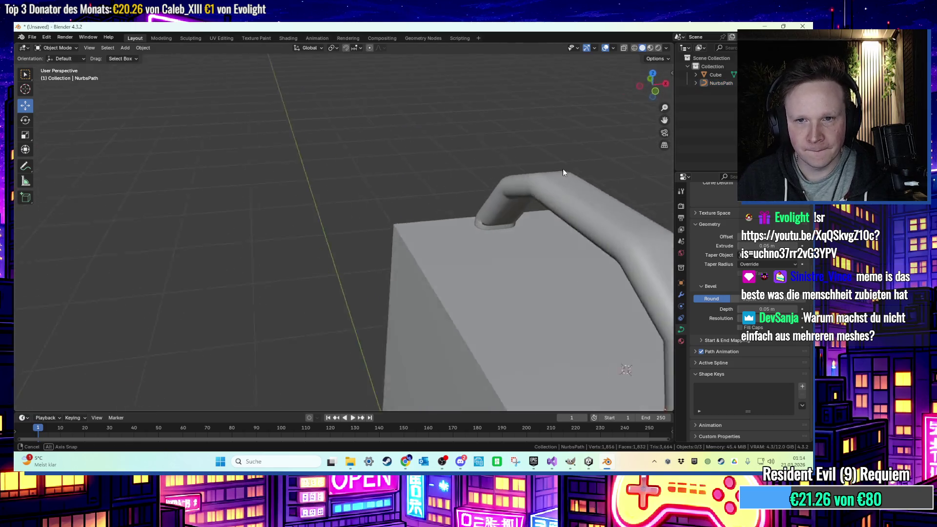
left_click(505, 201)
key("Tab")
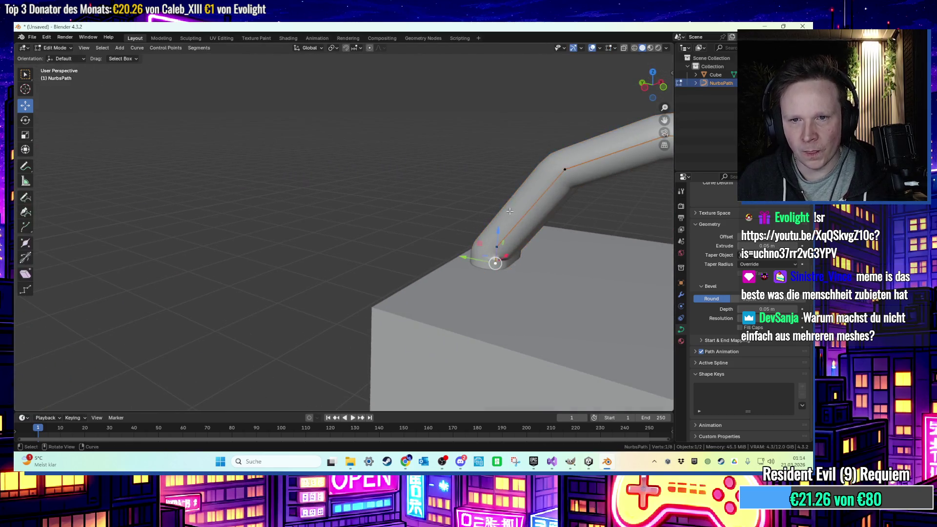
key("Tab")
mouse_move(484, 192)
left_mouse_down()
mouse_move(272, 192)
mouse_move(326, 197)
left_mouse_up()
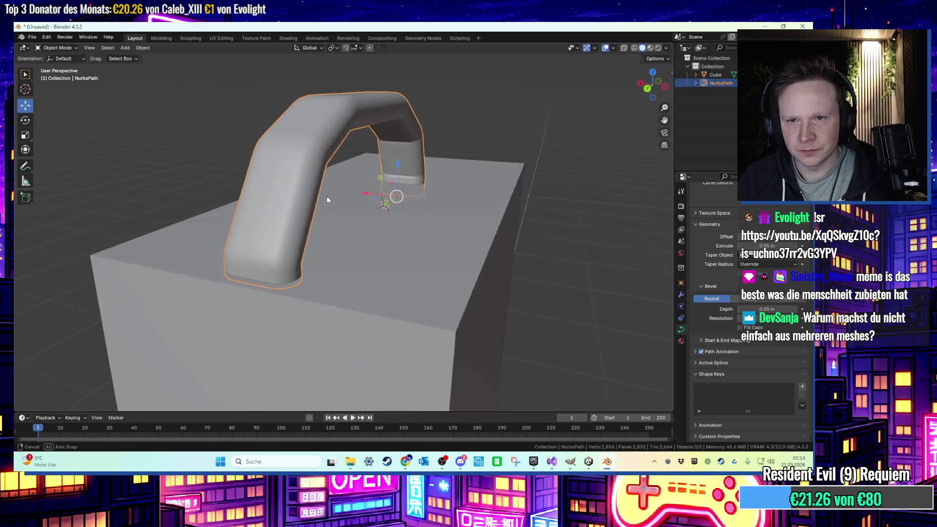
left_click(442, 112)
mouse_move(441, 112)
left_mouse_down()
mouse_move(488, 132)
mouse_move(366, 195)
left_mouse_up()
left_click(340, 203)
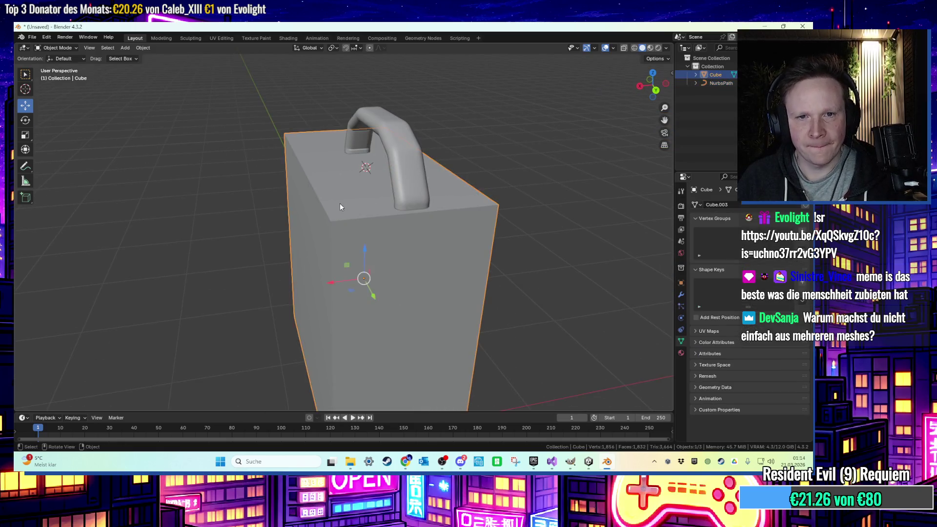
Select the box's top and bottom faces and bevel their edges 0.307 m with 3 segments.
key("Tab")
left_click(322, 201)
left_click(379, 224, "alt")
mouse_move(379, 224)
left_mouse_down()
mouse_move(365, 127)
mouse_move(361, 288)
left_mouse_up()
left_click(364, 307, "shift")
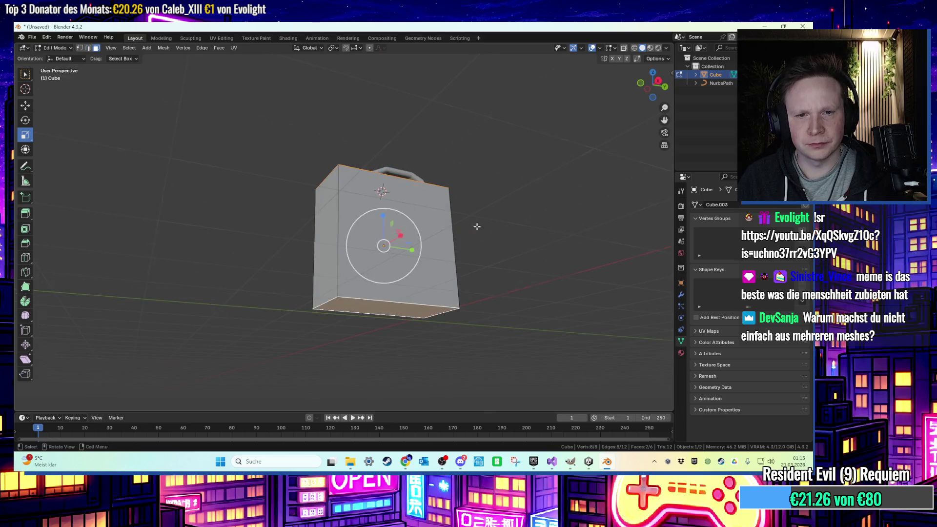
left_click_drag(476, 220, 513, 233)
key("ctrl+b")
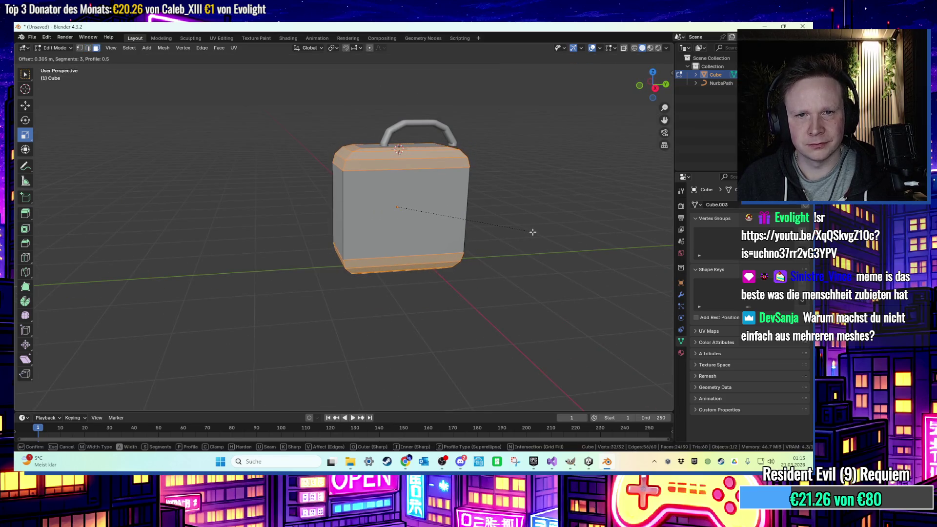
left_click(533, 231)
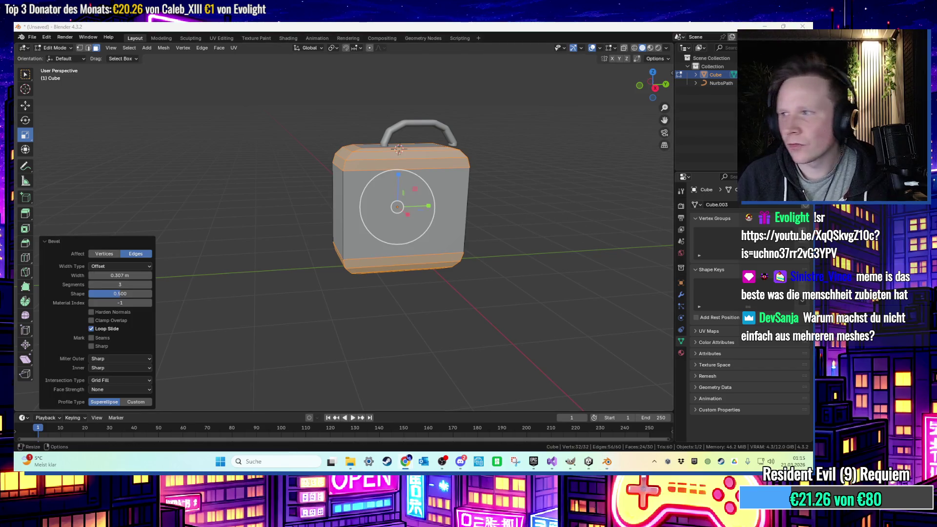
Clear the selection and inspect the bevelled box near the handle.
mouse_move(540, 124)
left_mouse_down()
mouse_move(481, 133)
mouse_move(454, 162)
left_mouse_up()
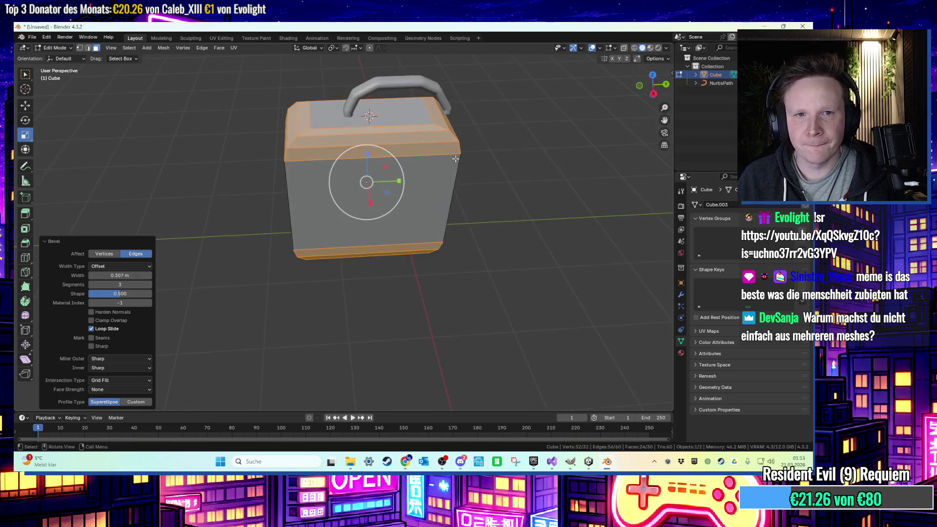
key("alt+a")
scroll(498, 159, "up", 5)
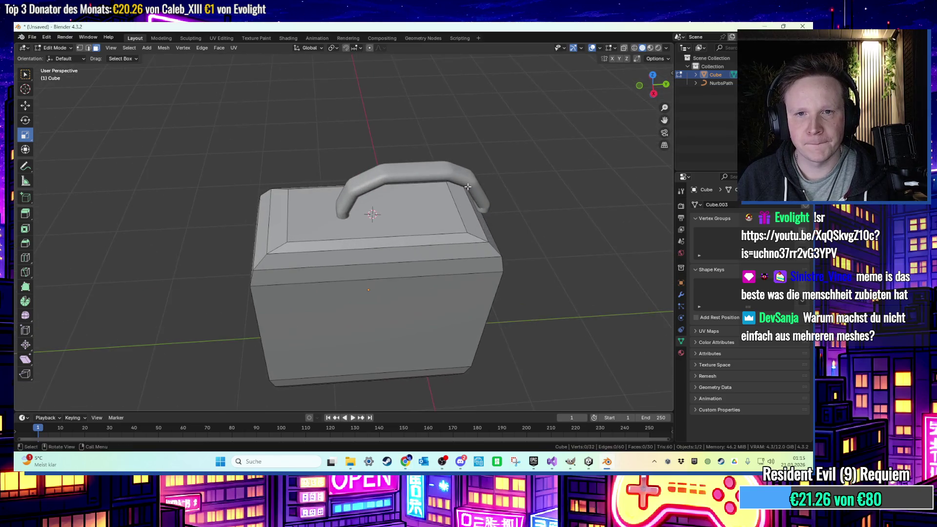
mouse_move(484, 209)
left_mouse_down()
mouse_move(453, 224)
mouse_move(337, 181)
left_mouse_up()
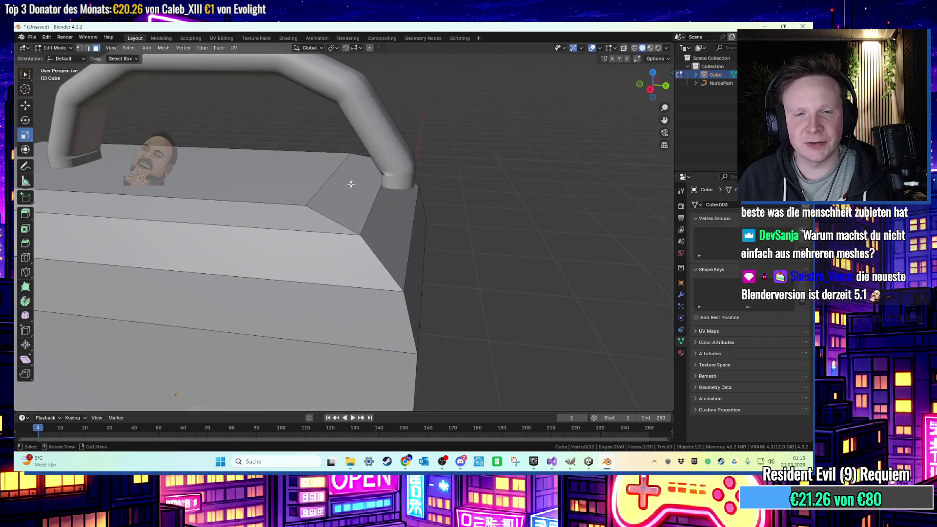
Select the diagonal chamfer edge by the handle and shift it along Y by 0.03093 m.
left_click(332, 178)
key("1")
left_click(331, 172)
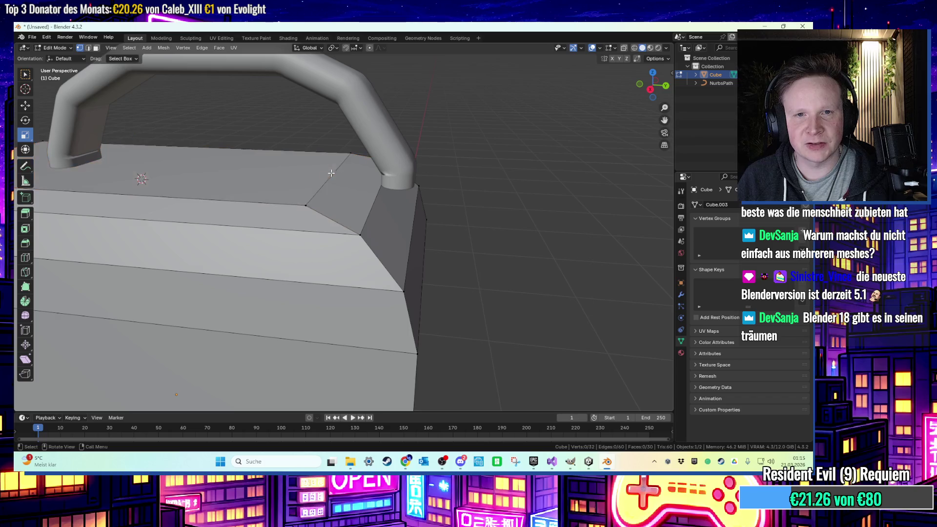
left_click(323, 182)
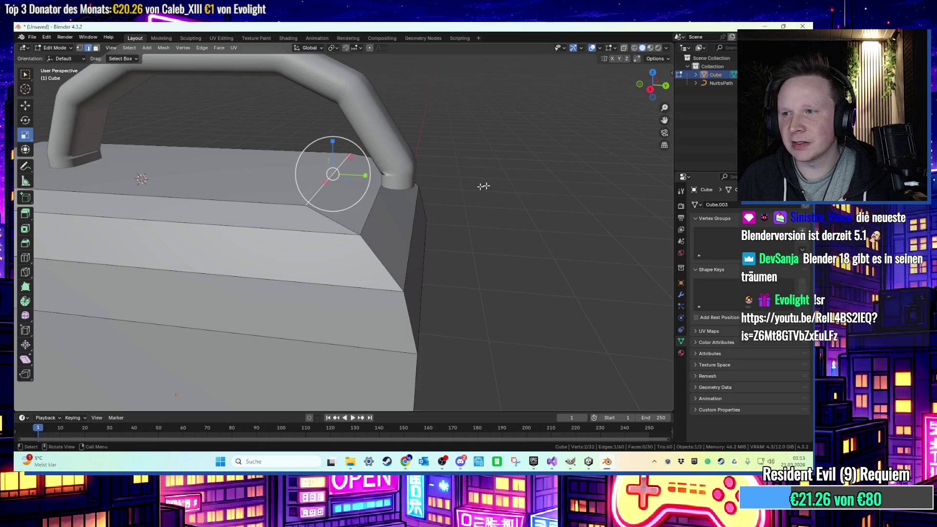
mouse_move(340, 208)
left_mouse_down()
mouse_move(378, 207)
mouse_move(398, 177)
mouse_move(366, 178)
left_mouse_up()
key("g")
key("y")
left_click(410, 213)
key("g")
key("y")
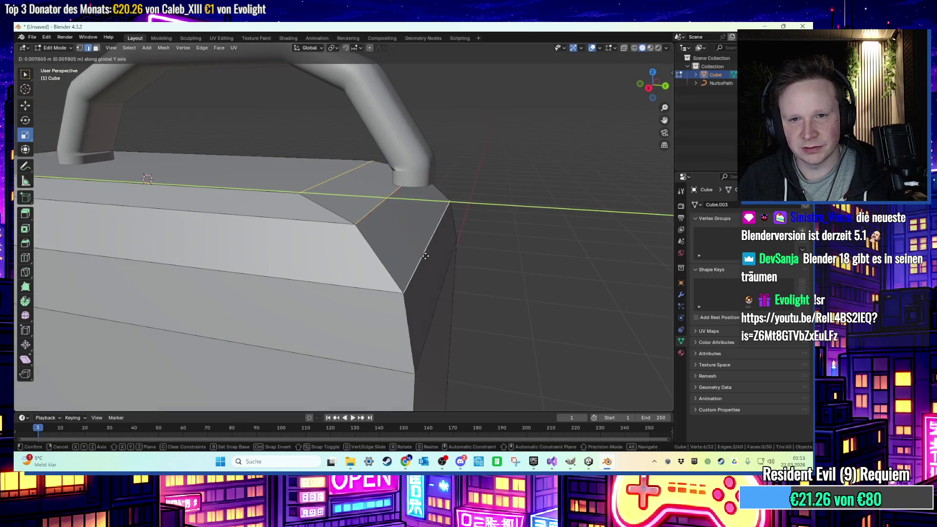
left_click(432, 255)
Adjust that edge along Y in Right view, then select another chamfer edge and shift it along Y.
left_click(648, 88)
key("g")
key("y")
left_click(513, 153)
left_click(460, 180)
mouse_move(460, 180)
left_mouse_down()
mouse_move(403, 210)
mouse_move(378, 203)
left_mouse_up()
left_click(377, 203)
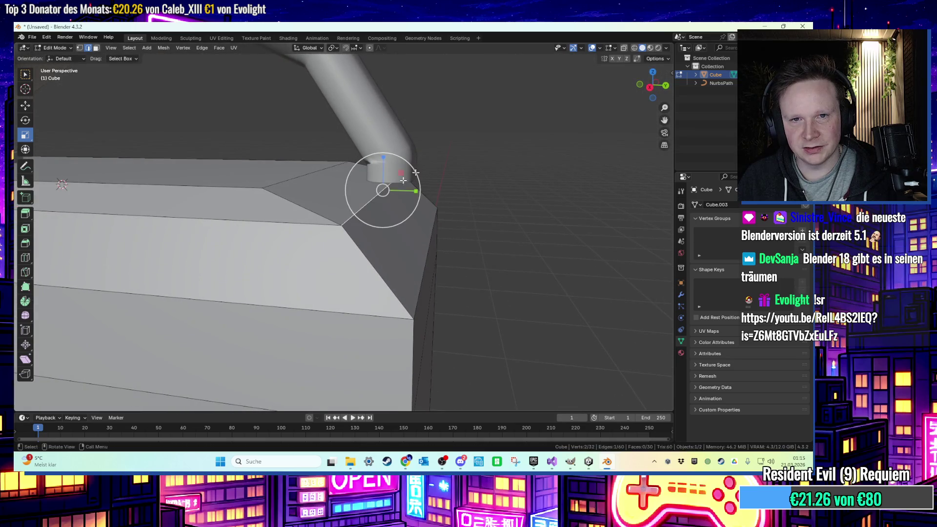
left_click(650, 87)
key("g")
key("y")
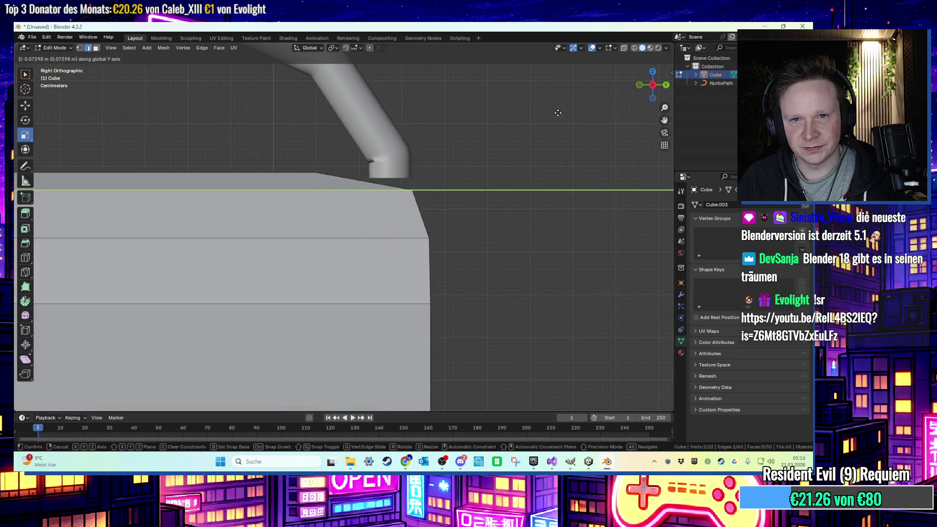
left_click(559, 113)
Redo the last chamfer edge shift along Y, lining it up with the sides (0.01908 m).
left_click_drag(439, 142, 415, 161)
key("ctrl+z")
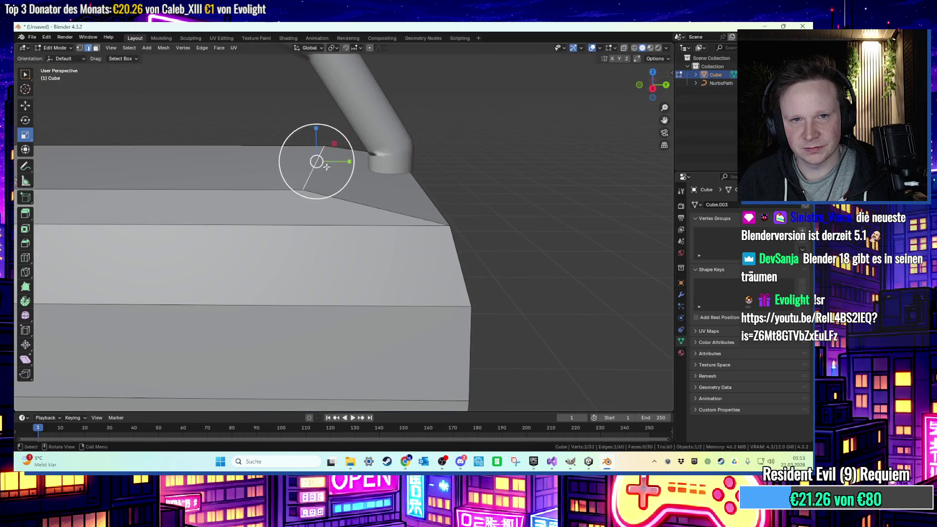
key("g")
key("y")
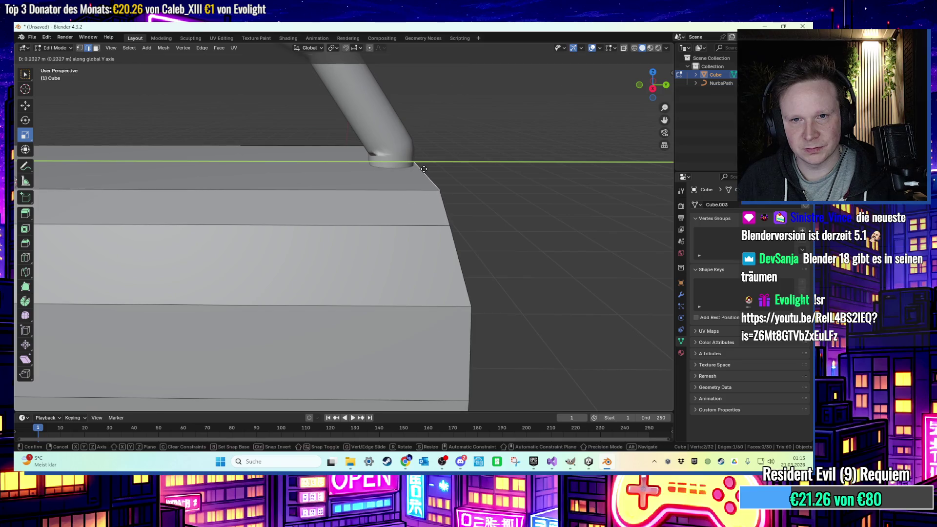
left_click(424, 169)
mouse_move(490, 171)
left_mouse_down()
mouse_move(387, 186)
mouse_move(507, 140)
left_mouse_up()
left_click(647, 87)
key("g")
key("y")
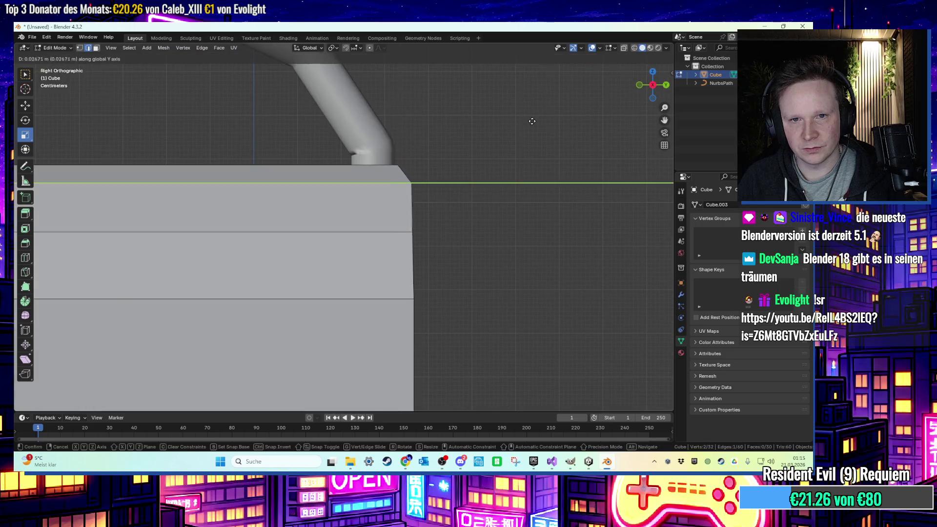
left_click(530, 121)
mouse_move(504, 143)
left_mouse_down()
mouse_move(447, 149)
mouse_move(486, 175)
mouse_move(552, 178)
left_mouse_up()
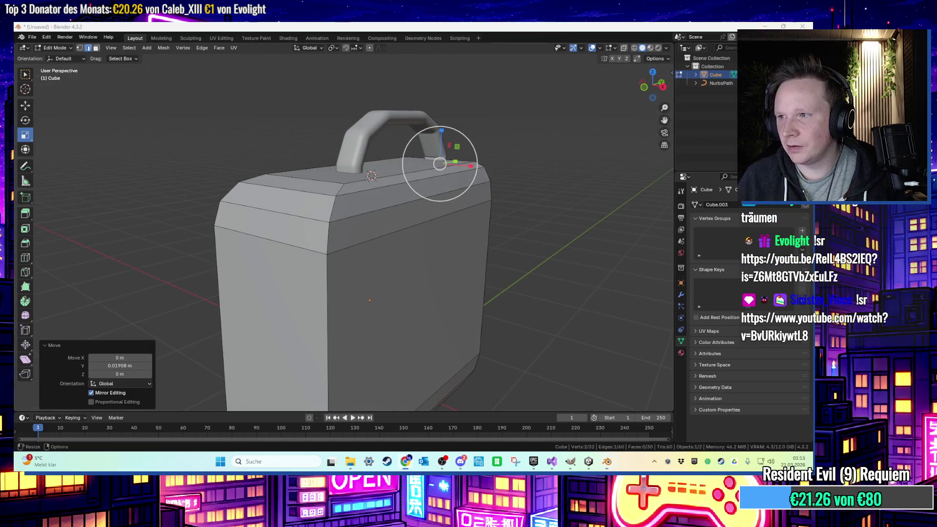
Select the box's vertical corner edges, test a Ctrl+B bevel on them twice, and undo each.
scroll(393, 290, "down", 3)
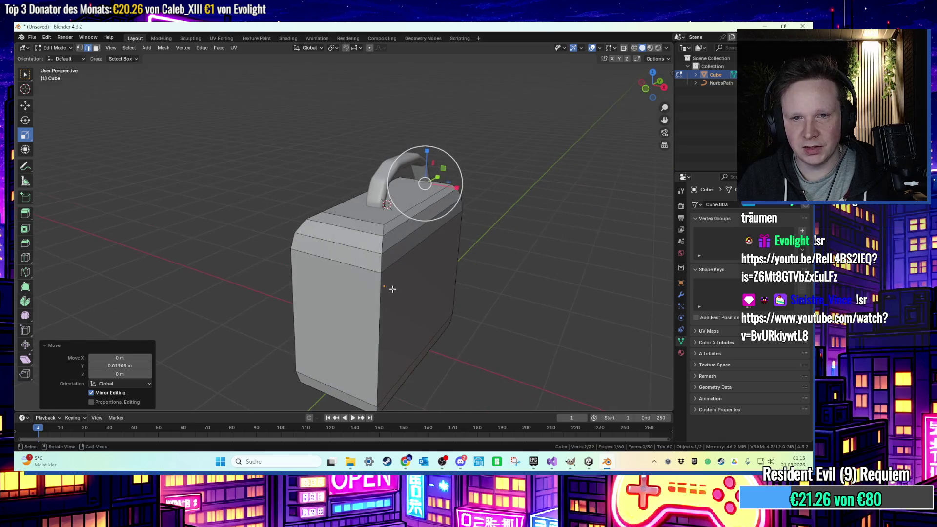
left_click(377, 303, "shift")
left_click_drag(377, 303, 393, 275)
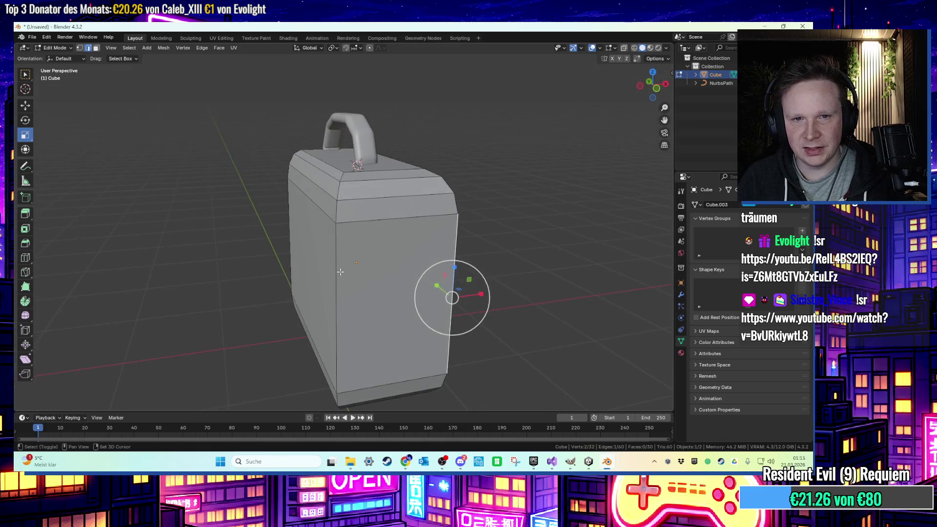
key("ctrl+b")
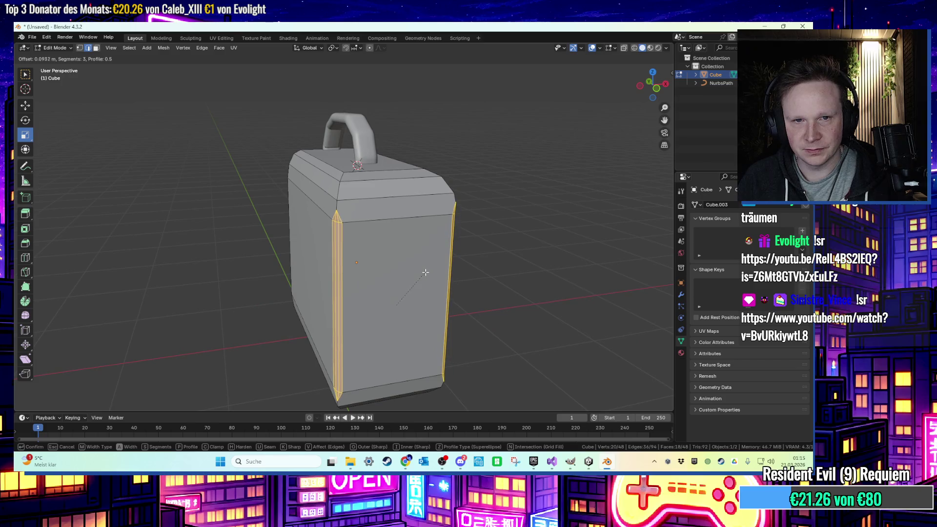
left_click(425, 272)
key("ctrl+z")
left_click(463, 185, "shift")
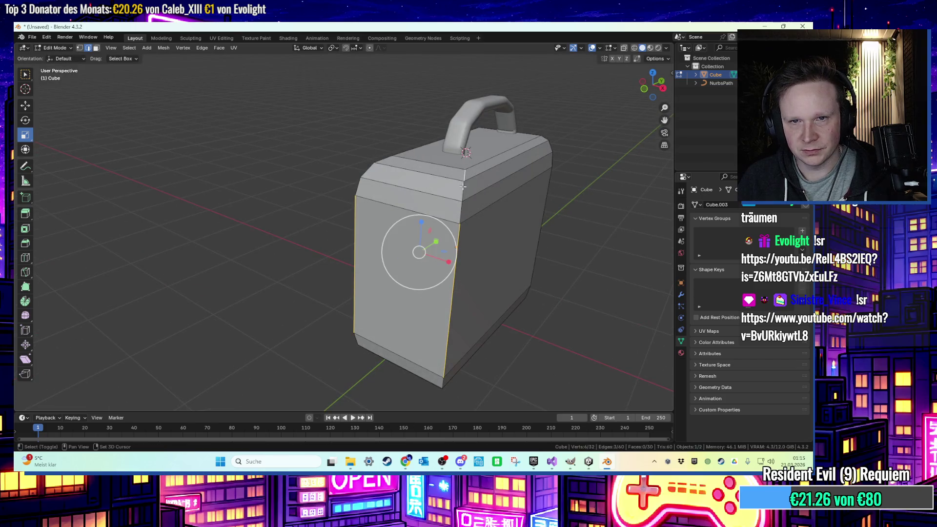
left_click(357, 207, "shift")
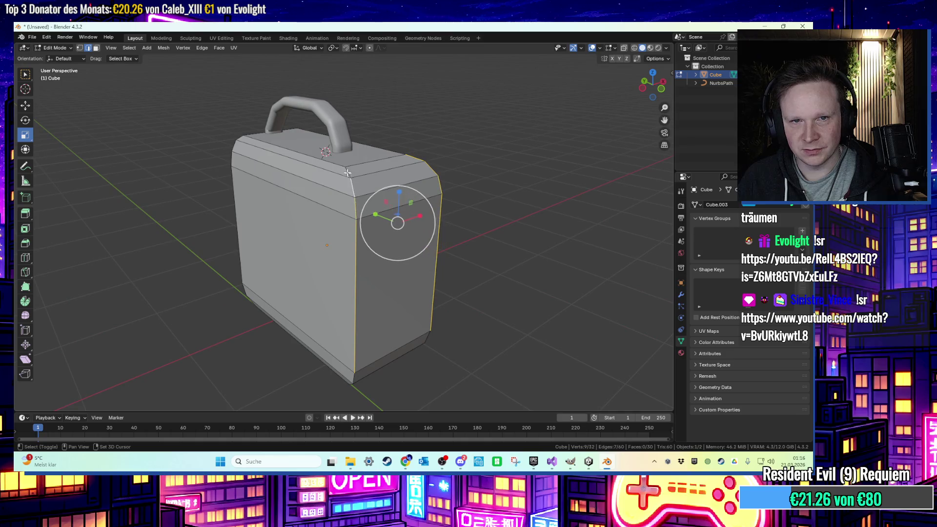
key("ctrl+b")
left_click(473, 248)
key("ctrl+z")
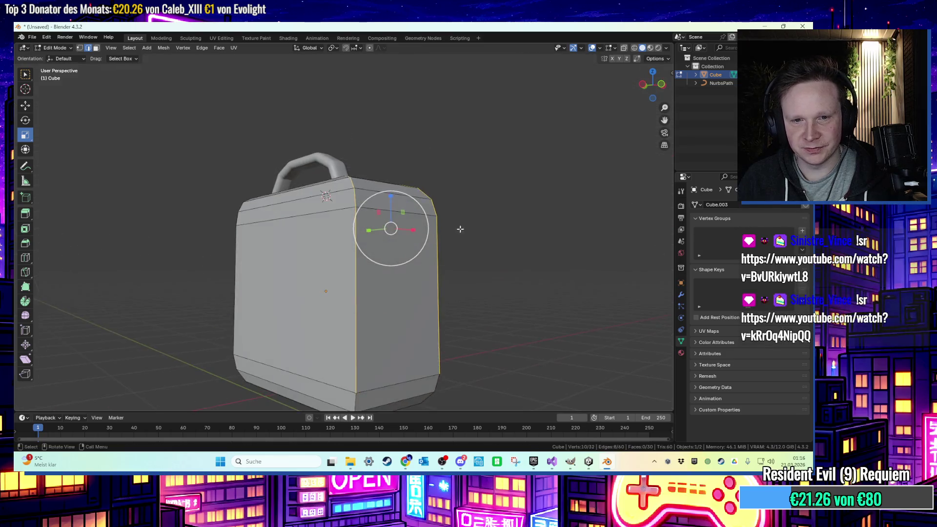
left_click_drag(414, 295, 464, 281)
Return to Object Mode and apply Shade Auto Smooth to the canister case.
key("Tab")
right_click(416, 301)
left_click(413, 295)
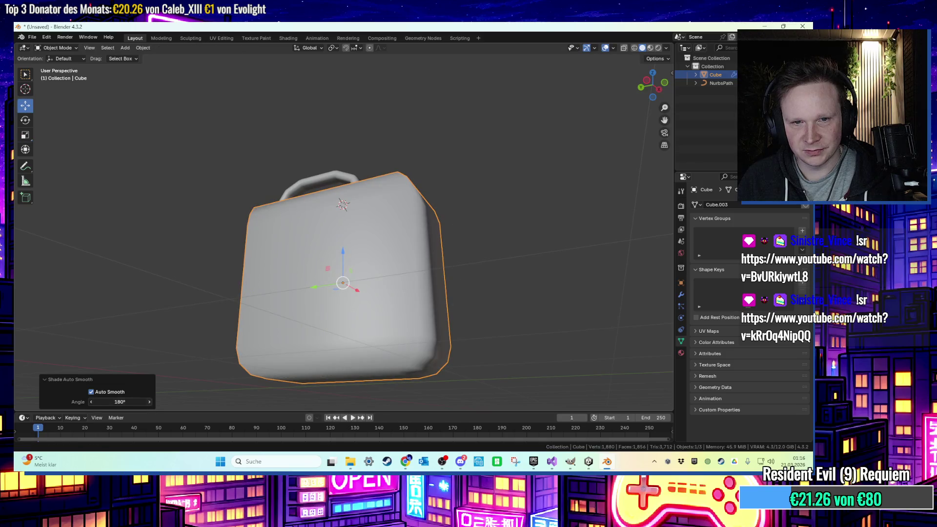
left_click(487, 244)
mouse_move(487, 244)
left_mouse_down()
mouse_move(460, 293)
mouse_move(362, 274)
mouse_move(484, 266)
mouse_move(416, 196)
left_mouse_up()
Rename the handle curve 'Henkel' and the box object 'Kanister' in the Outliner.
double_click(721, 83)
type("Henkel")
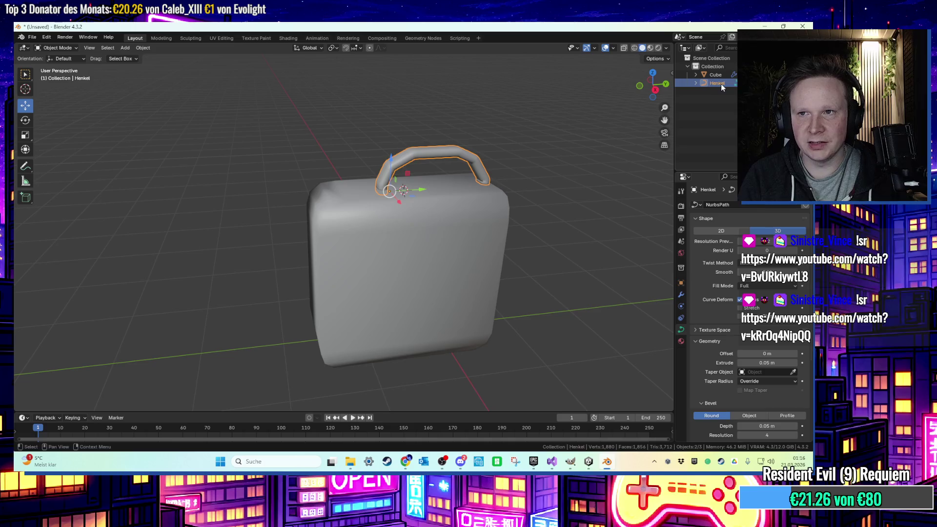
double_click(725, 74)
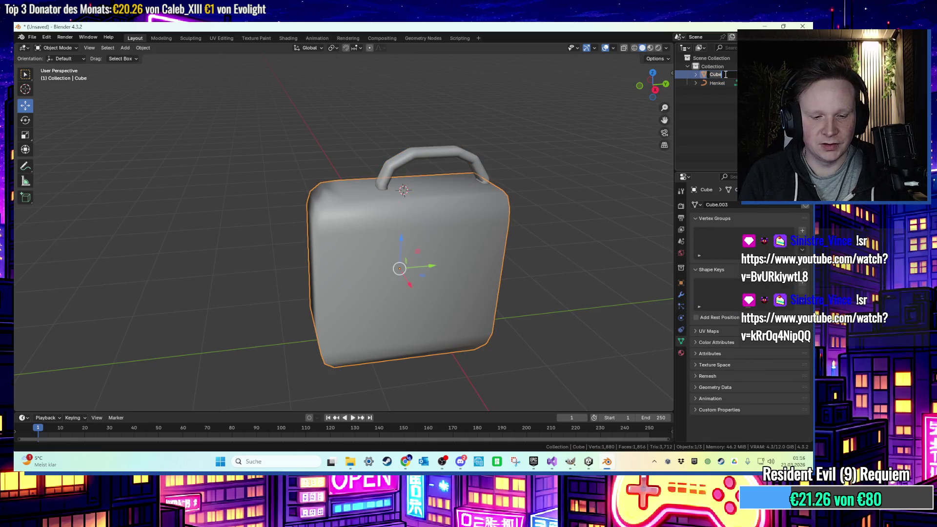
type("Kanister")
key("Return")
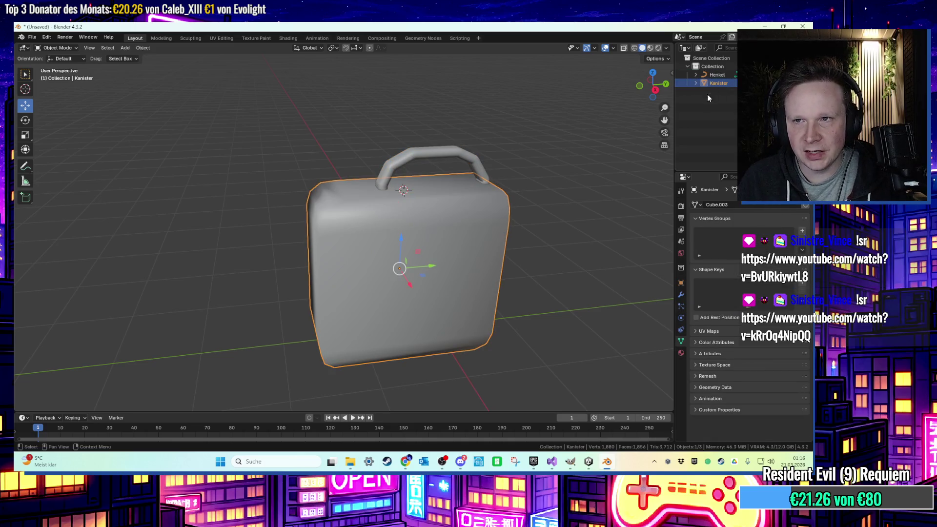
left_click(124, 48)
Add an eight-sided cylinder and shrink it to about 0.4 size.
mouse_move(151, 57)
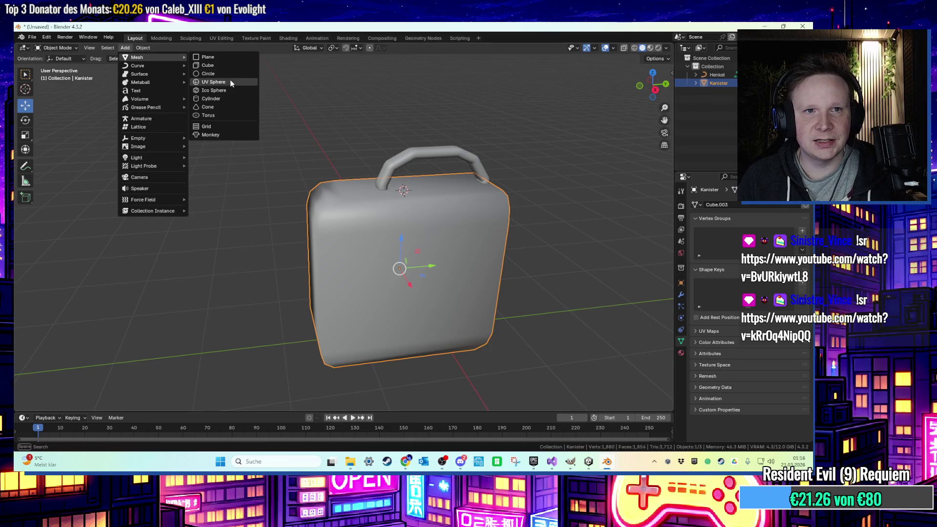
left_click(215, 99)
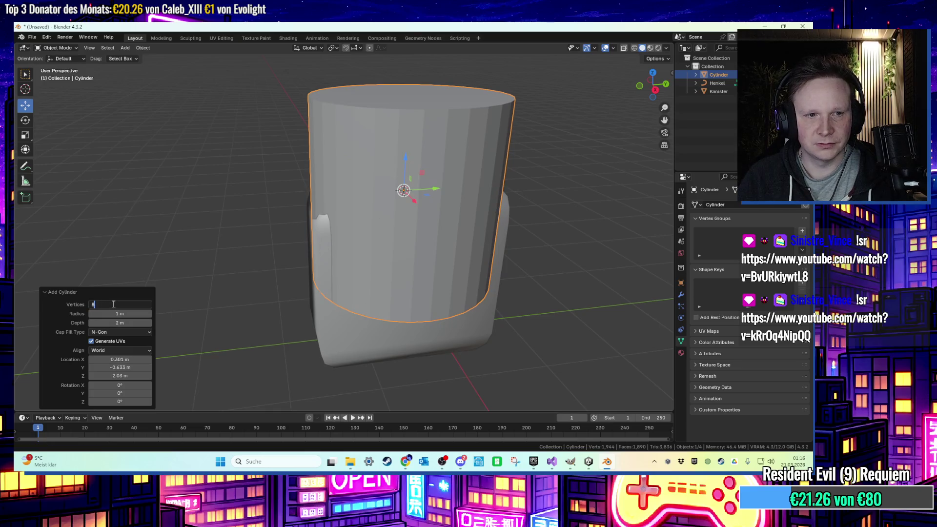
key("Return")
left_click_drag(342, 56, 391, 103)
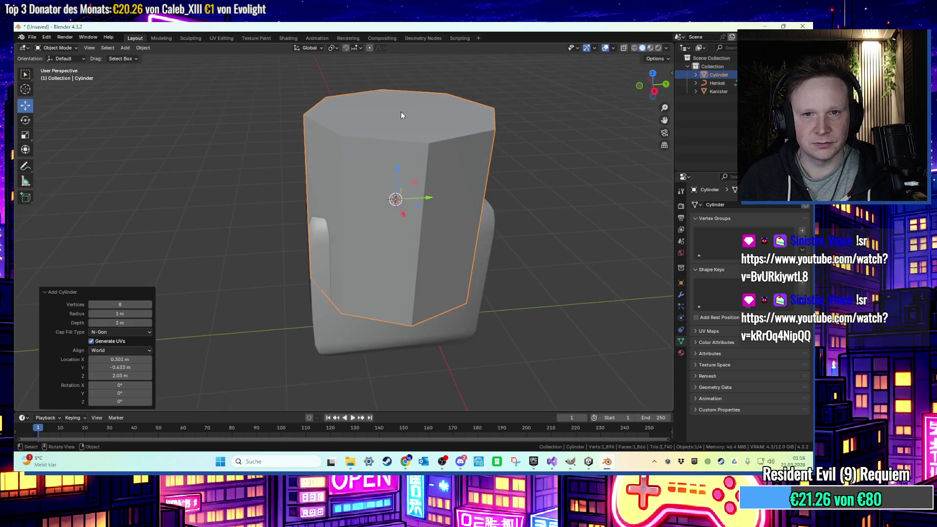
key("s")
left_click(449, 181)
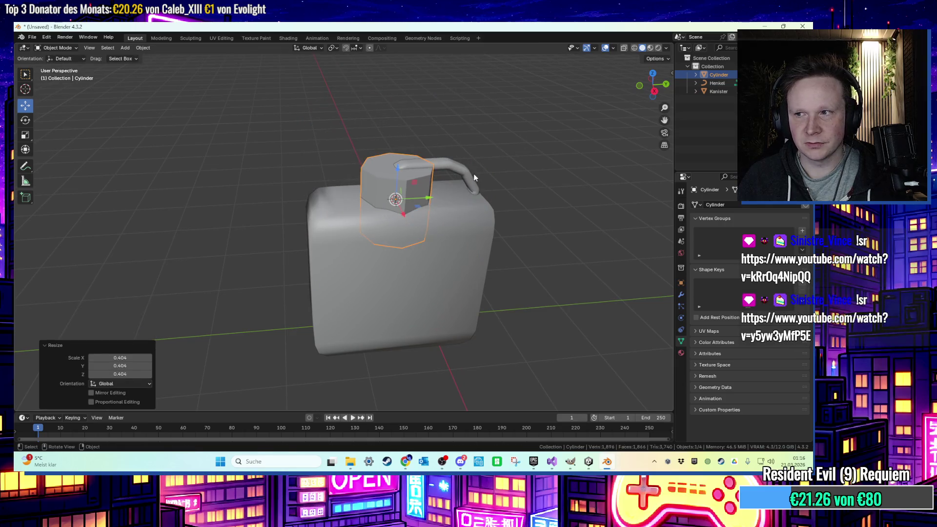
Move the cylinder along Y over the corner, tilt it around X, scale to 0.560, and auto smooth it.
key("g")
key("y")
left_click(408, 175)
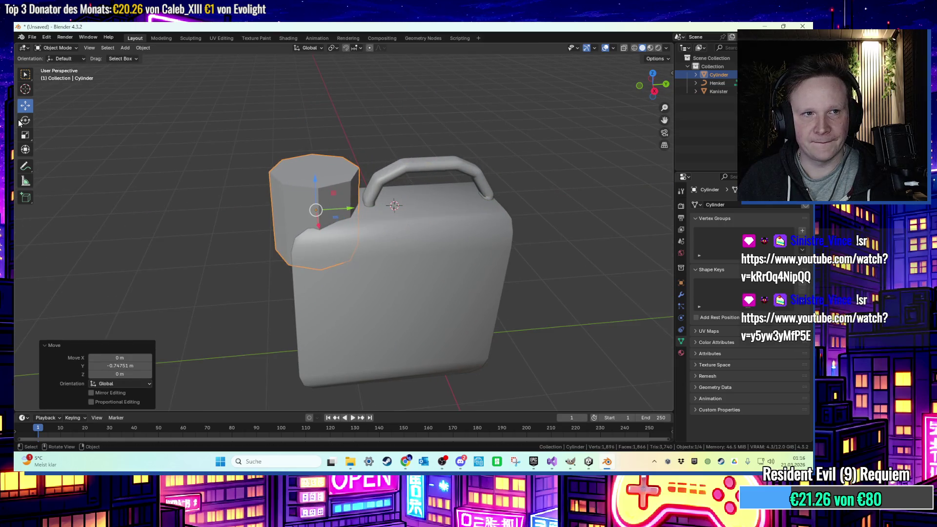
key("r")
key("x")
left_click(293, 194)
key("s")
left_click(298, 194)
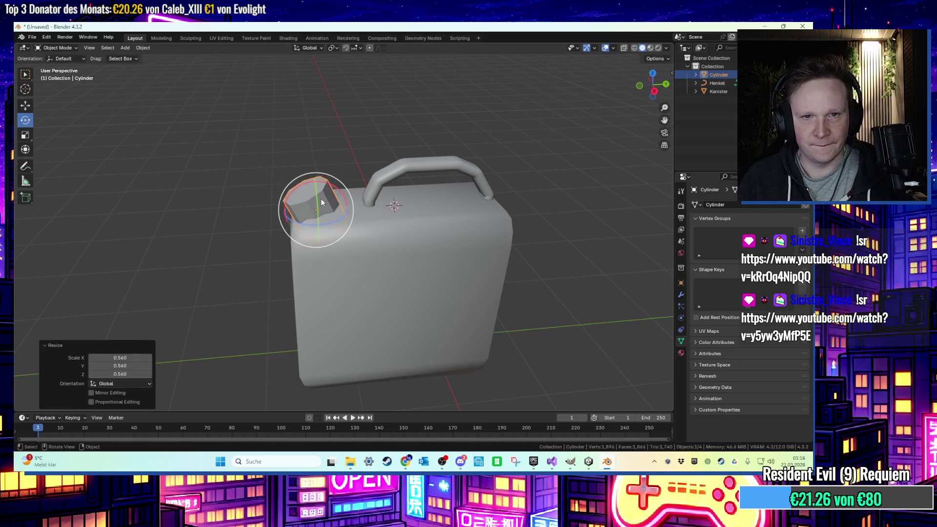
scroll(303, 192, "up", 2)
right_click(302, 192)
left_click(307, 195)
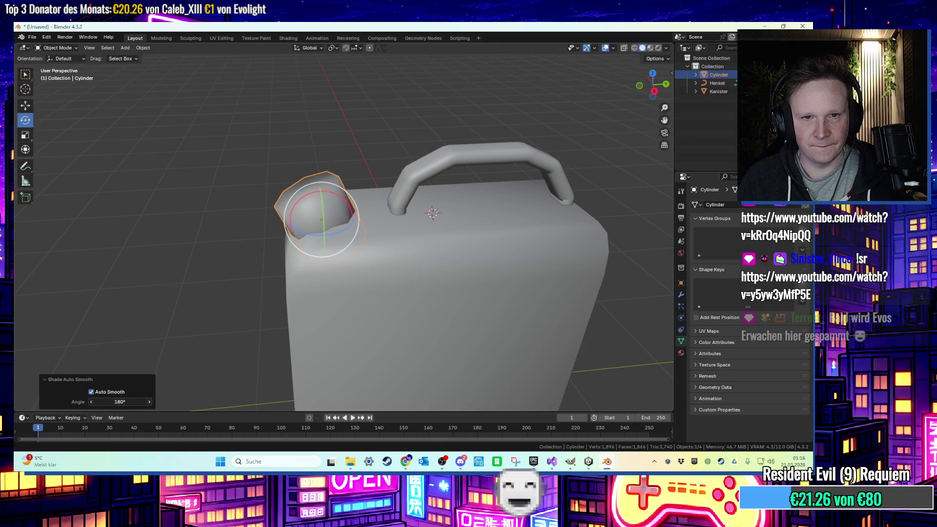
Stand the spout base upright and nudge it onto the canister's top corner.
left_click(212, 190)
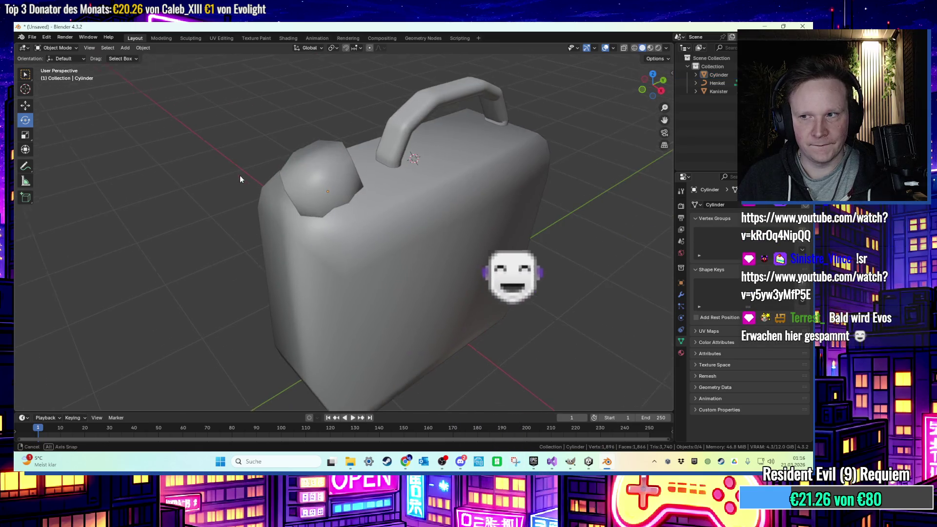
mouse_move(293, 159)
left_mouse_down()
mouse_move(361, 243)
mouse_move(335, 247)
left_mouse_up()
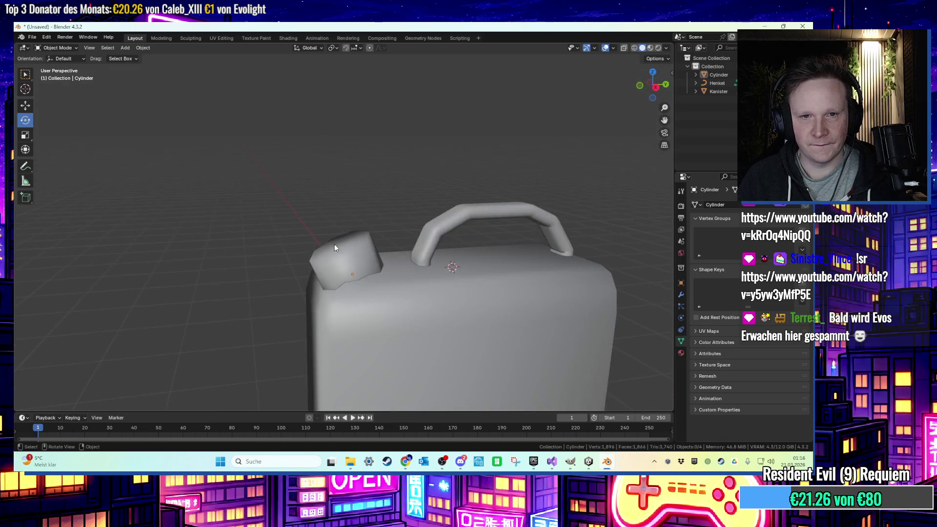
key("r")
key("Return")
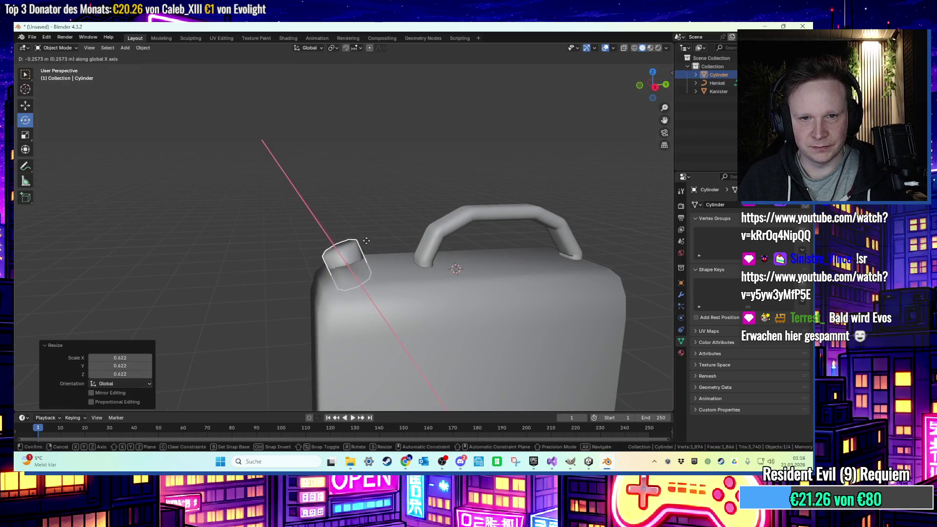
key("r")
key("x")
key("Escape")
mouse_move(362, 237)
left_mouse_down()
mouse_move(366, 247)
mouse_move(347, 228)
mouse_move(358, 240)
left_mouse_up()
left_click_drag(381, 270, 373, 268)
left_click(271, 163)
mouse_move(271, 163)
left_mouse_down()
mouse_move(335, 215)
mouse_move(362, 216)
mouse_move(326, 224)
left_mouse_up()
left_click(326, 224)
key("Tab")
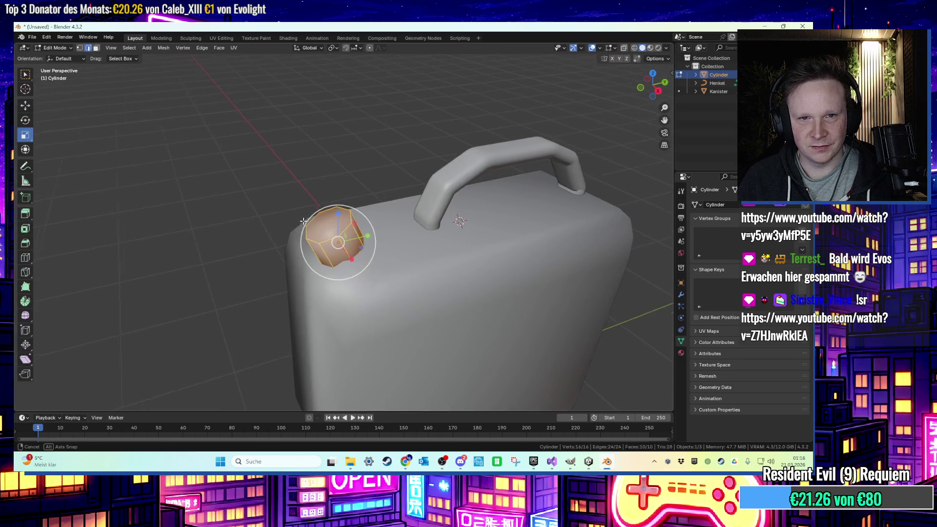
Select the cylinder's top face and try inset and upward extrusions, undoing the misdirected ones.
left_click(316, 220)
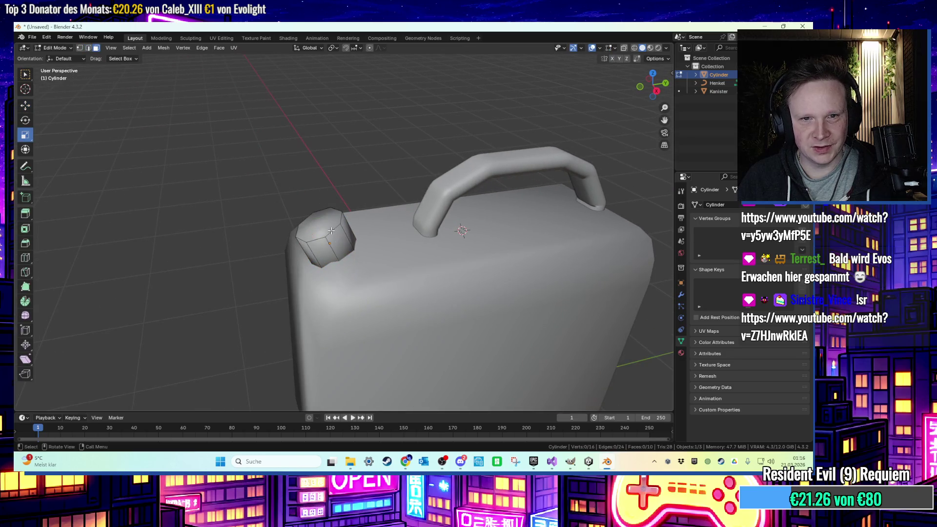
left_click(331, 230)
left_click_drag(332, 231, 334, 219)
key("e")
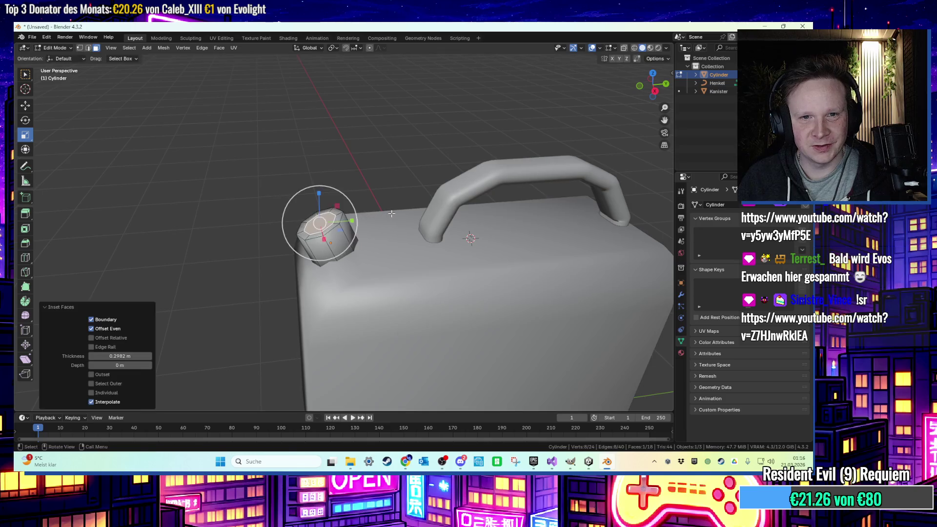
key("x")
left_click(350, 144)
key("ctrl+z")
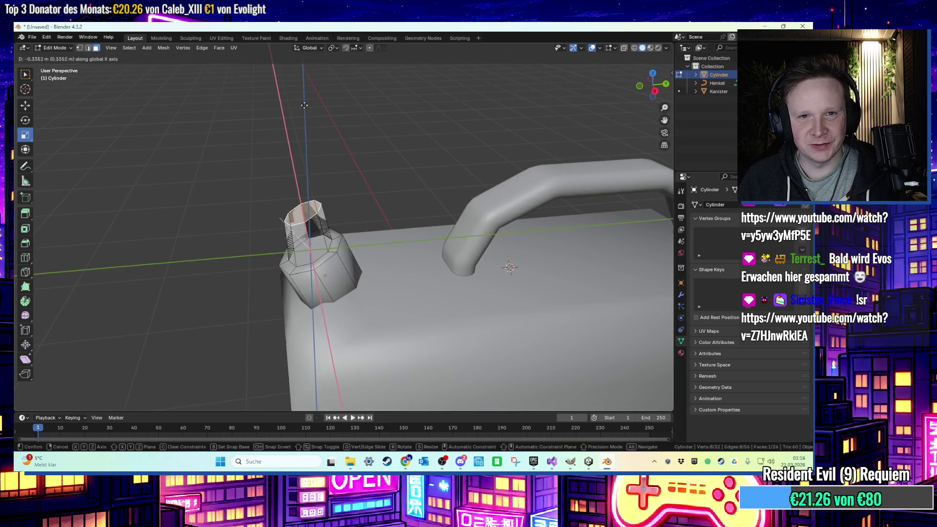
left_click_drag(357, 154, 382, 159)
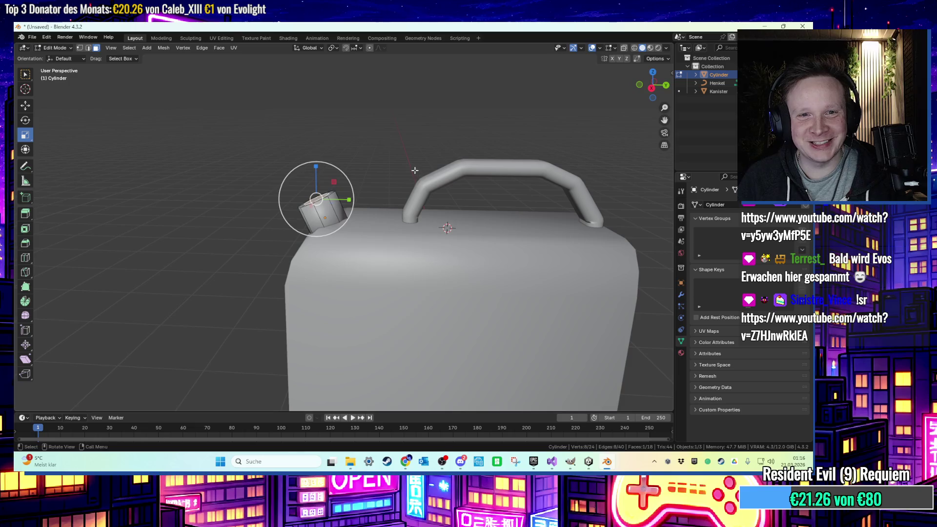
key("e")
key("z")
left_click(376, 117)
key("ctrl+z")
Extrude the top face up along Z, then extrude the neck 0.33952 m along its normal.
key("e")
key("z")
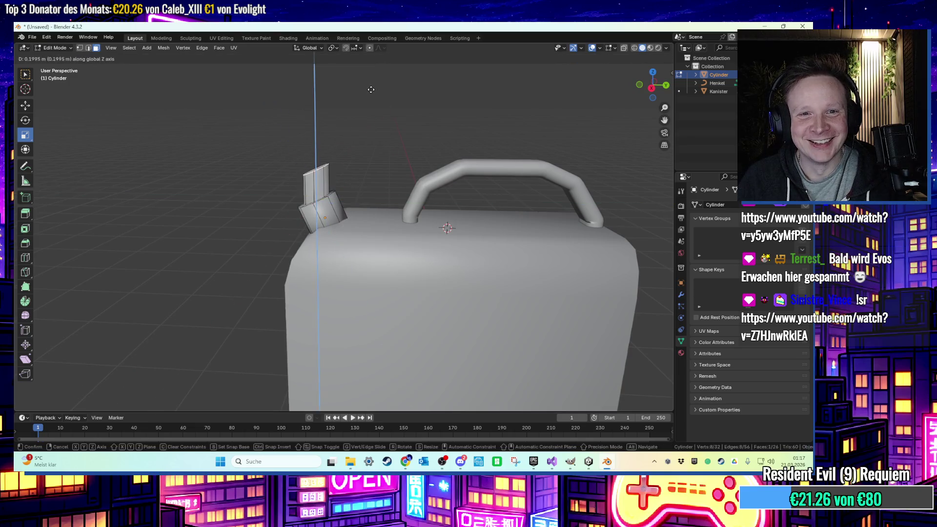
left_click(371, 90)
scroll(371, 90, "down", 3)
scroll(359, 122, "up", 4)
key("e")
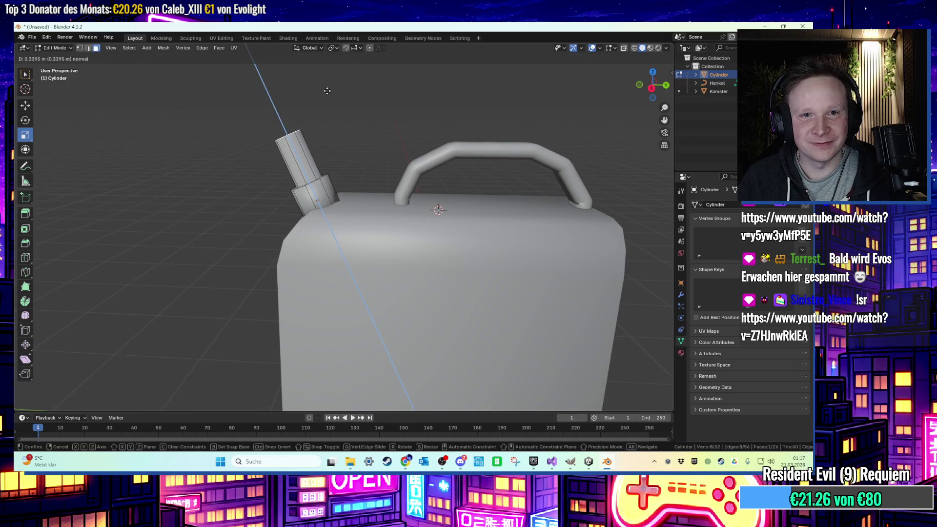
left_click(327, 91)
scroll(371, 104, "down", 4)
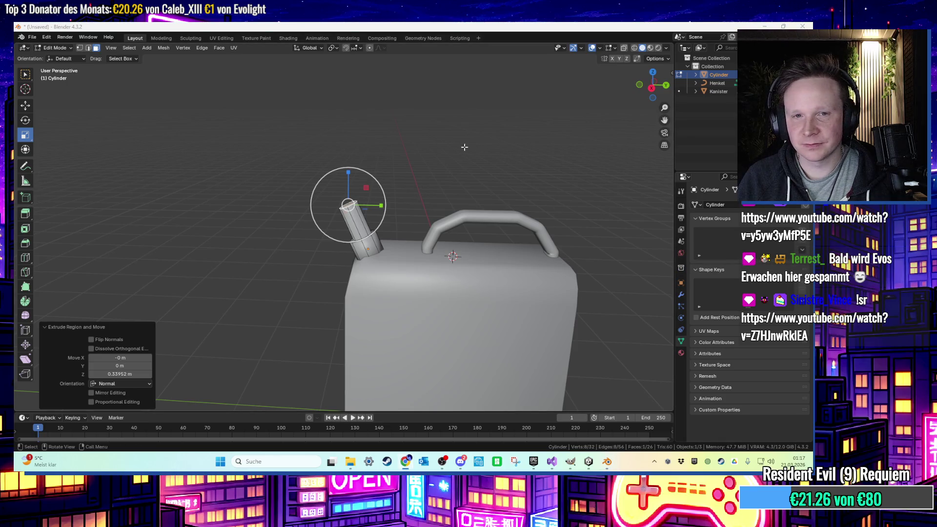
Lengthen the spout with another extrusion, taper its end, and extrude one more section.
key("e")
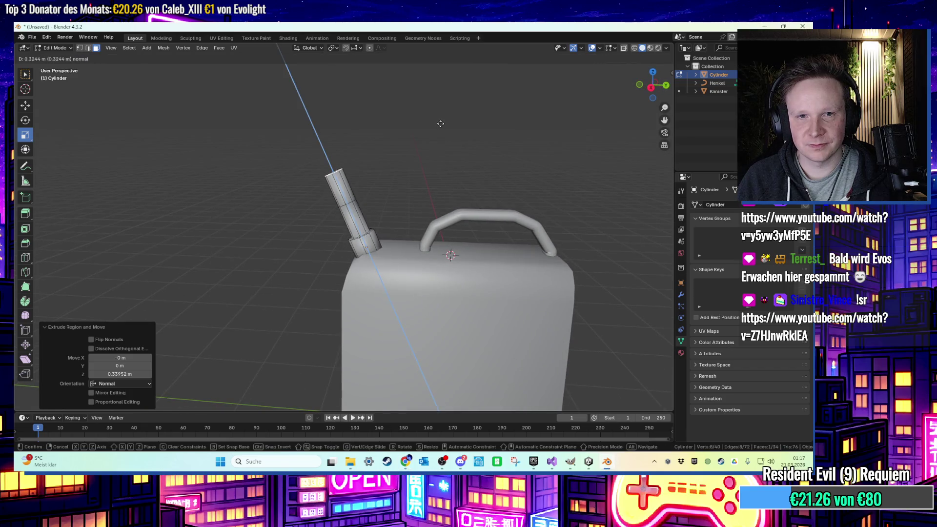
left_click(440, 122)
scroll(441, 125, "up", 2)
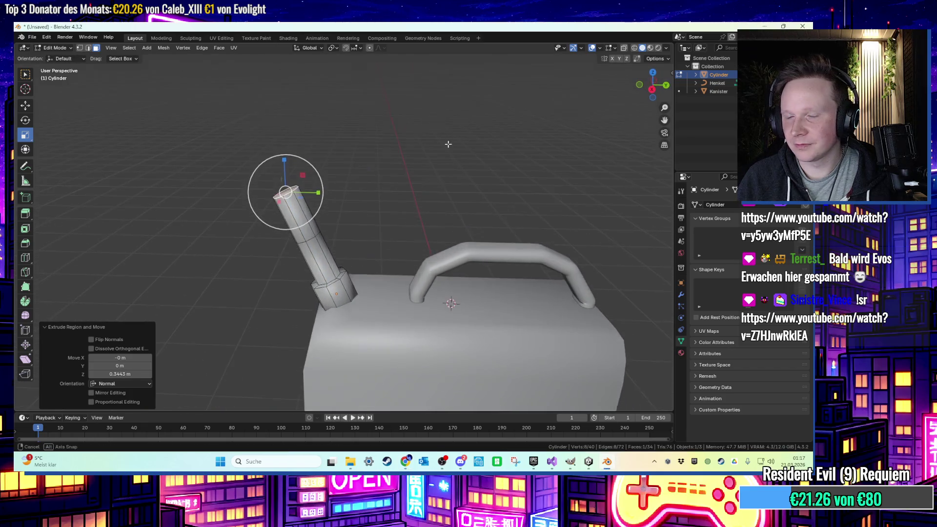
key("s")
left_click(367, 147)
key("e")
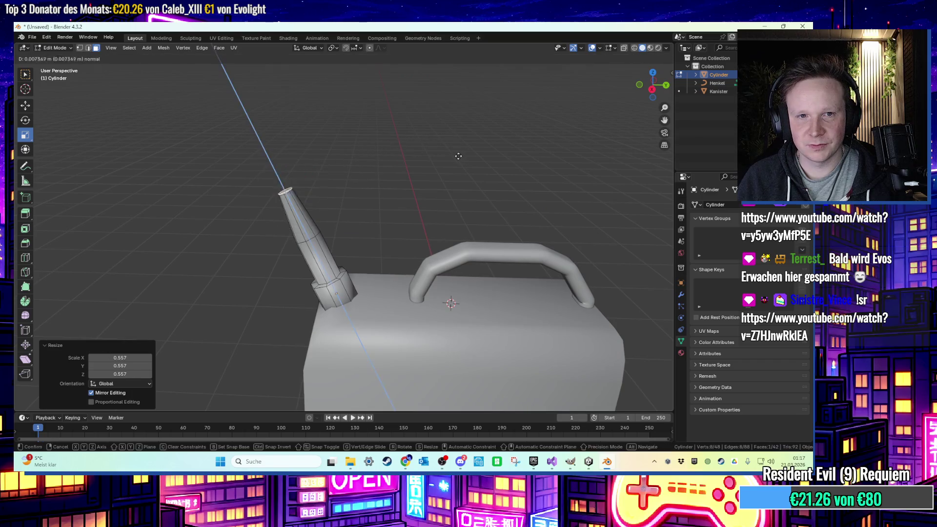
left_click(415, 120)
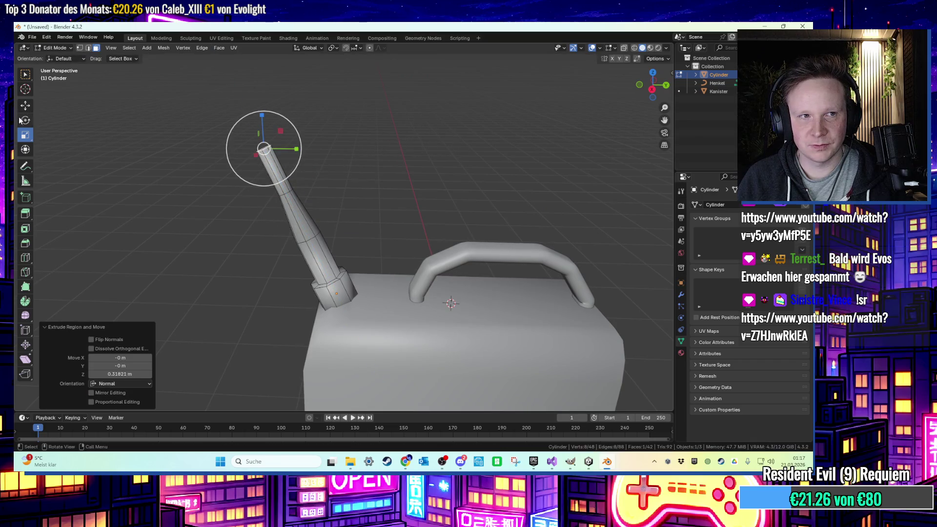
Bend the spout tip by rotating it around the X and Z axes.
key("r")
key("x")
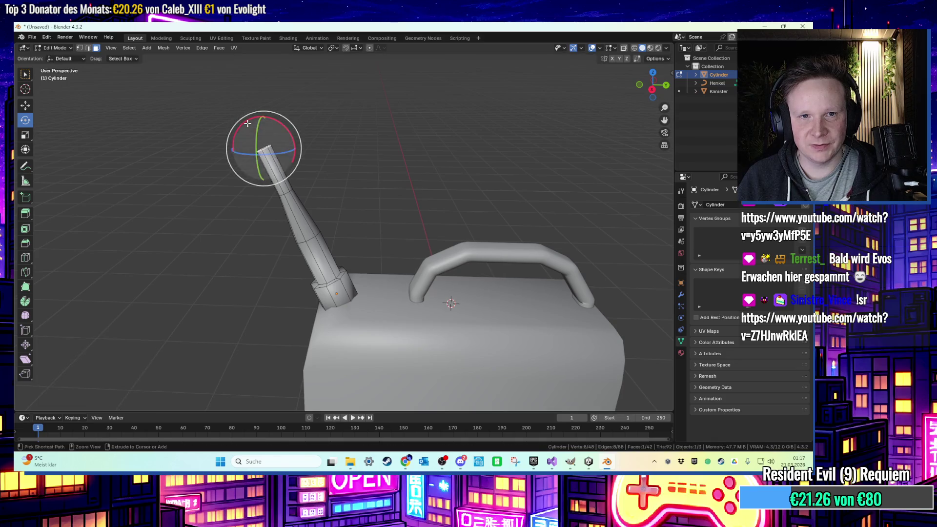
left_click(242, 126)
key("r")
key("y")
left_click(297, 122)
key("ctrl+z")
key("r")
key("z")
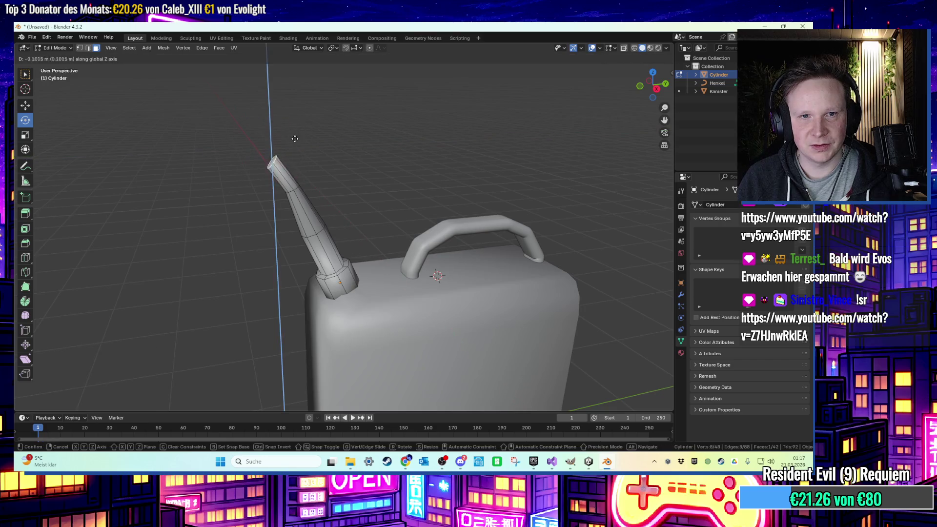
left_click(283, 132)
key("r")
key("ctrl+z")
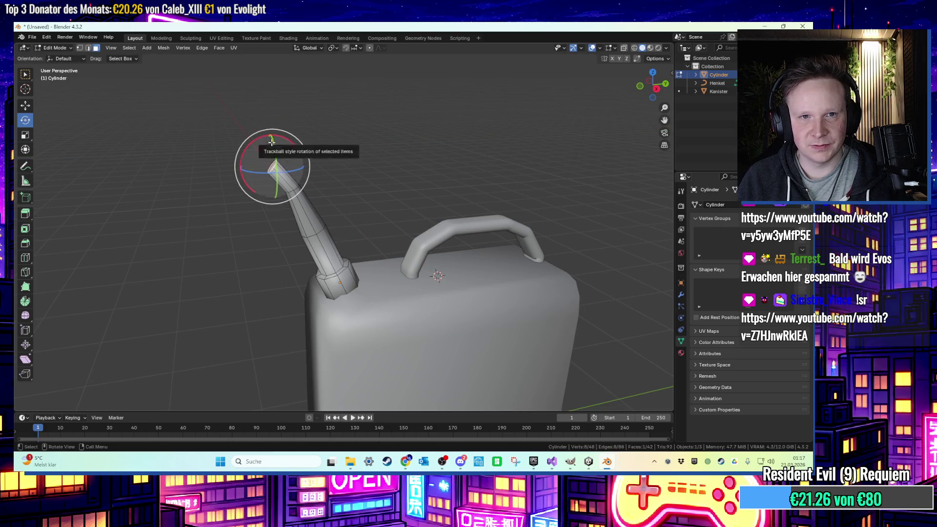
Extrude a final narrowed tip section and inspect the bent spout from the side.
key("e")
left_click(283, 134)
key("s")
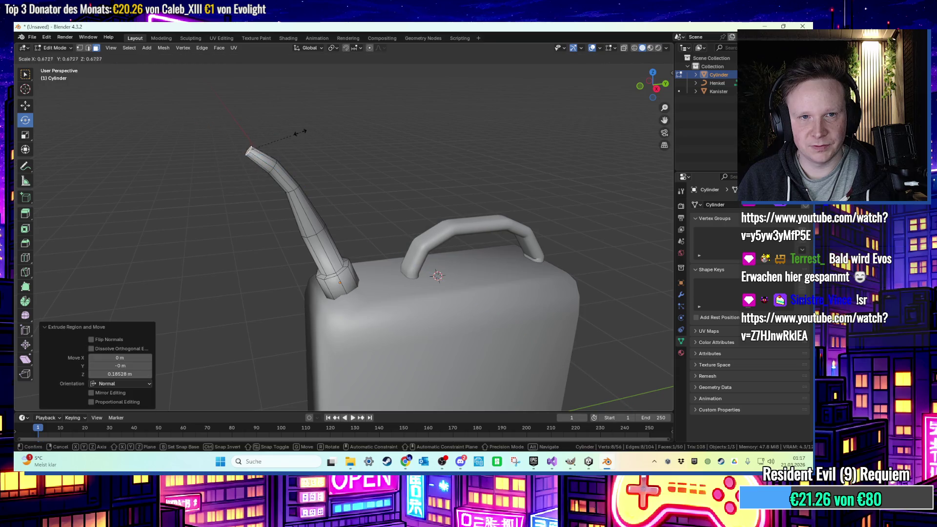
left_click(274, 134)
left_click(395, 139)
mouse_move(376, 135)
left_mouse_down()
mouse_move(357, 125)
mouse_move(348, 144)
left_mouse_up()
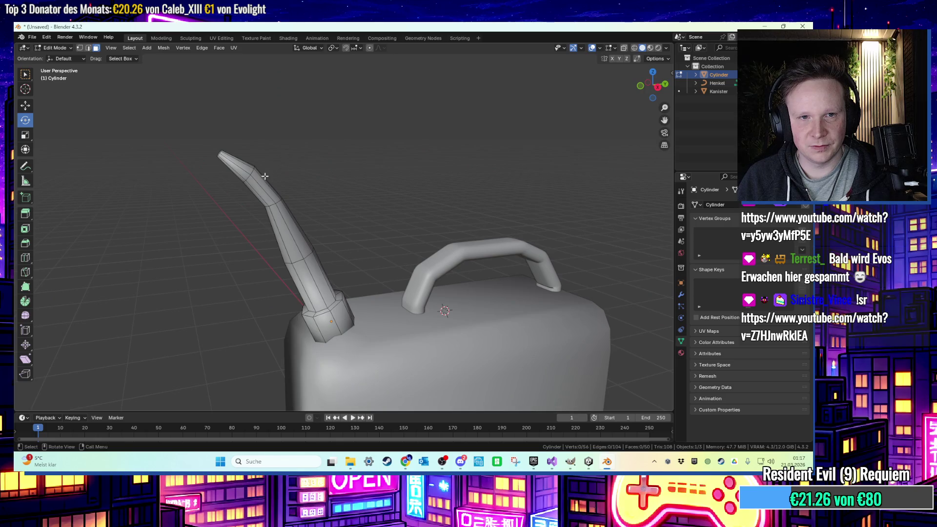
left_click_drag(219, 147, 341, 152)
scroll(122, 184, "up", 3)
left_click_drag(122, 184, 528, 144)
left_click(650, 90)
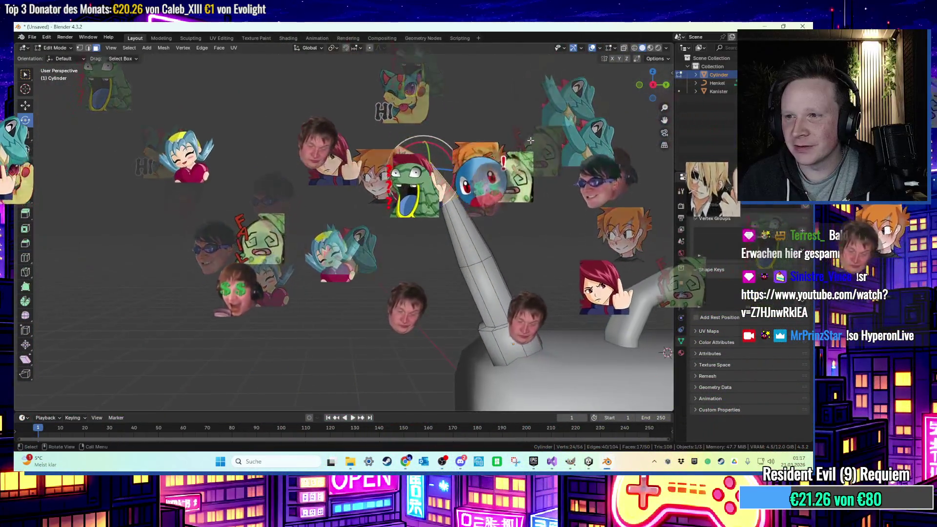
Tilt the spout tip about 19° around X and shift it back along Y.
left_click(506, 146)
key("ctrl+z")
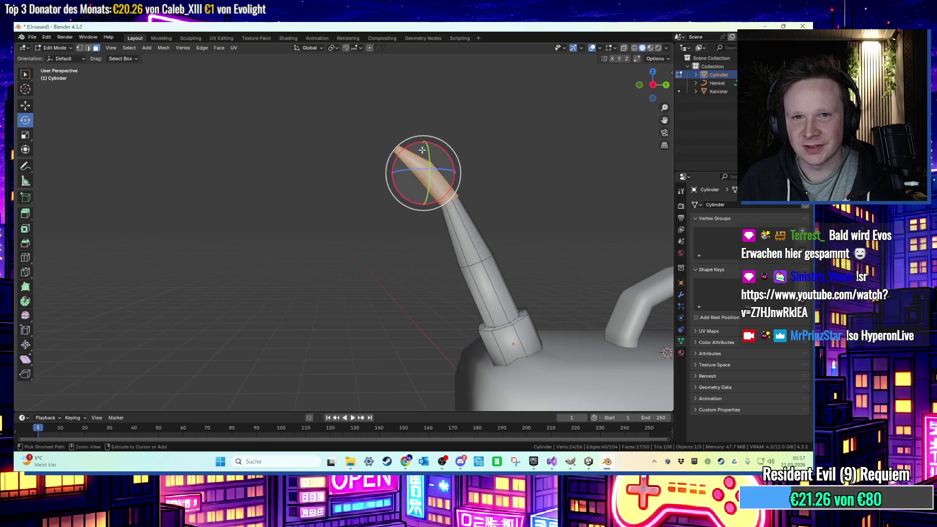
left_click_drag(407, 146, 510, 162)
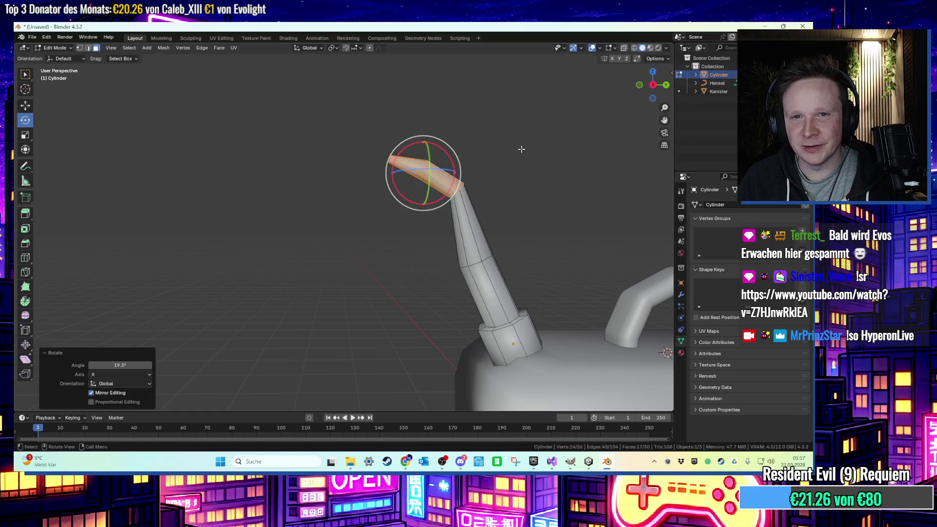
key("g")
key("z")
key("y")
left_click(498, 175)
Rotate the spout tip further outward, deselect it and return to Object Mode.
mouse_move(499, 176)
left_mouse_down()
mouse_move(496, 188)
mouse_move(456, 189)
left_mouse_up()
mouse_move(351, 183)
left_mouse_down()
mouse_move(460, 167)
mouse_move(481, 172)
mouse_move(509, 202)
left_mouse_up()
left_click(460, 167)
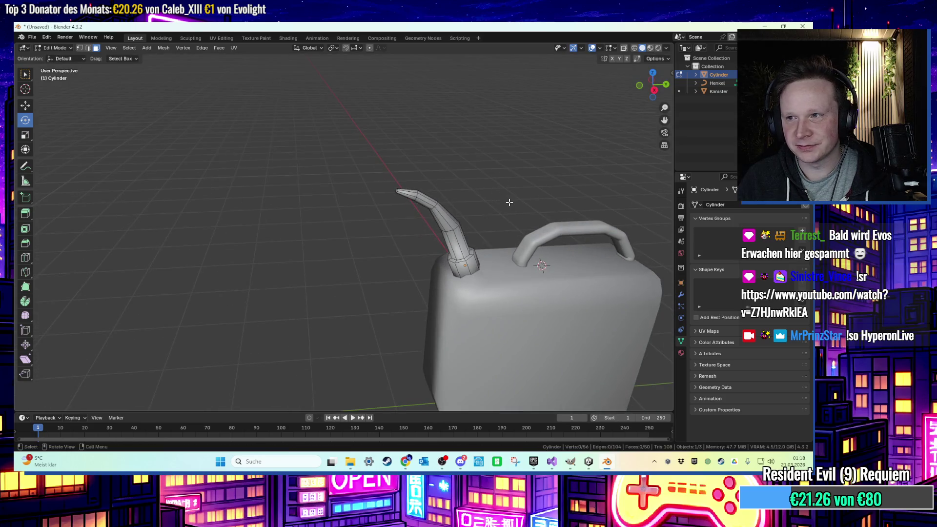
scroll(542, 200, "down", 1)
scroll(542, 205, "up", 3)
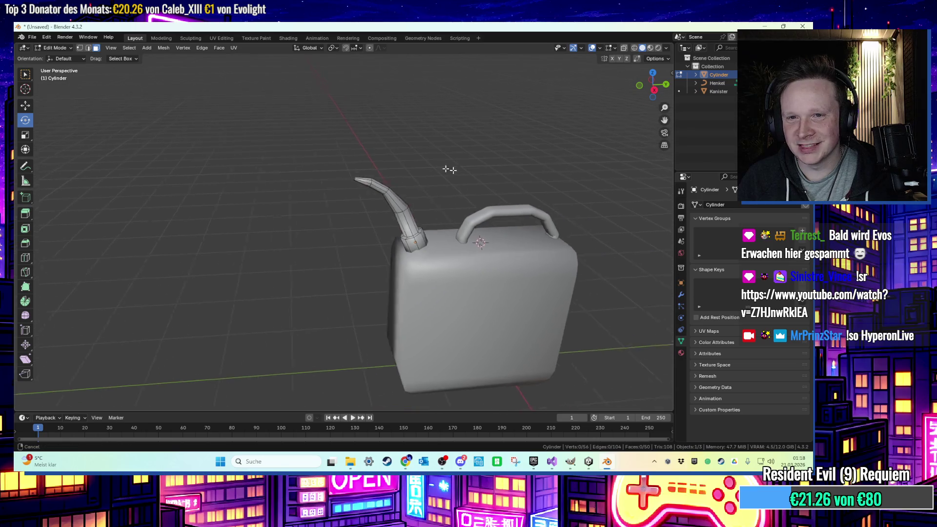
key("Tab")
mouse_move(401, 169)
left_mouse_down()
mouse_move(336, 167)
mouse_move(372, 159)
left_mouse_up()
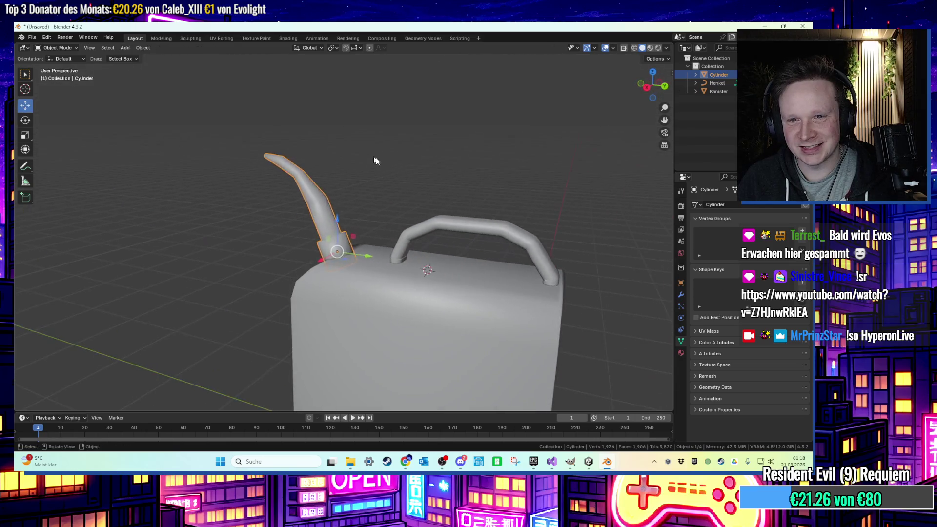
Leave the spout mesh, select the Kanister body and enter its Edit Mode.
key("Tab")
scroll(373, 159, "down", 2)
mouse_move(488, 220)
left_mouse_down()
mouse_move(502, 233)
mouse_move(441, 227)
mouse_move(476, 293)
mouse_move(458, 250)
left_mouse_up()
key("Tab")
left_click(466, 285)
key("Tab")
Select the side and corner faces at one end of the Kanister body.
left_click(457, 250, "shift")
left_click(459, 244, "shift")
scroll(488, 266, "up", 3)
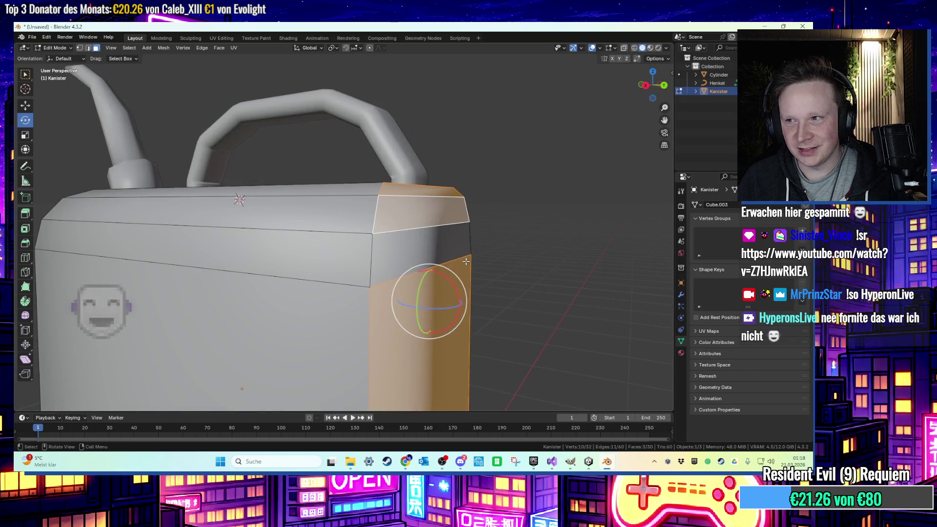
left_click(447, 245, "shift")
scroll(447, 245, "down", 3)
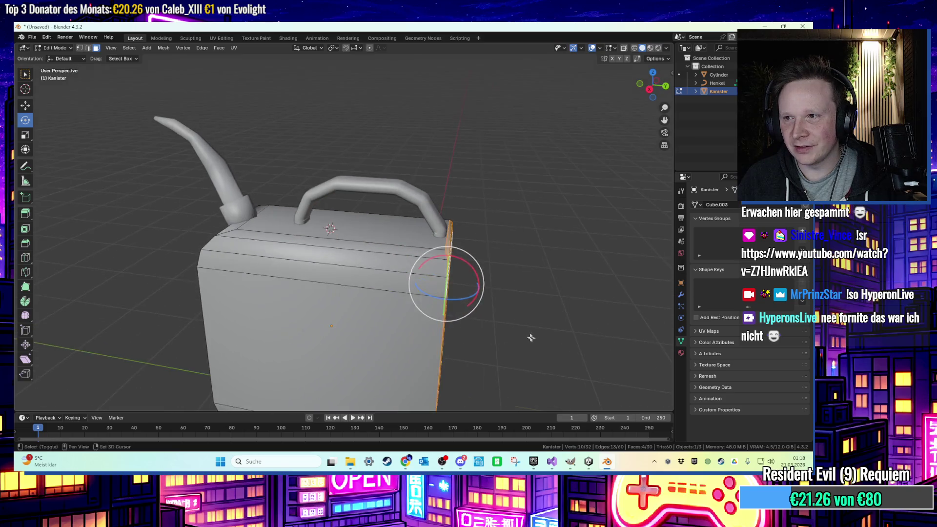
scroll(446, 193, "up", 6)
left_click(305, 322, "shift")
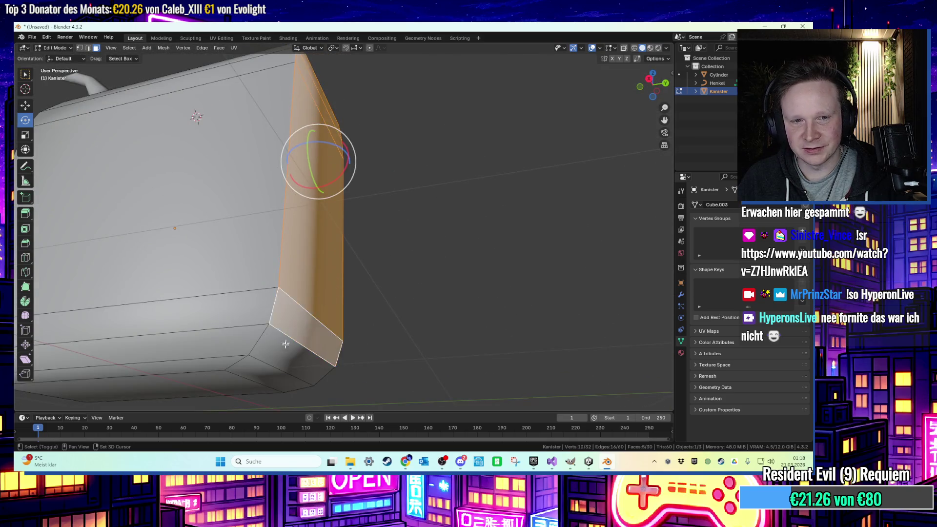
left_click(275, 370, "shift")
scroll(274, 370, "down", 4)
Push the selected end faces about 0.076 m outward along Y.
key("g")
key("y")
left_click(445, 199)
left_click(444, 199)
scroll(450, 205, "down", 3)
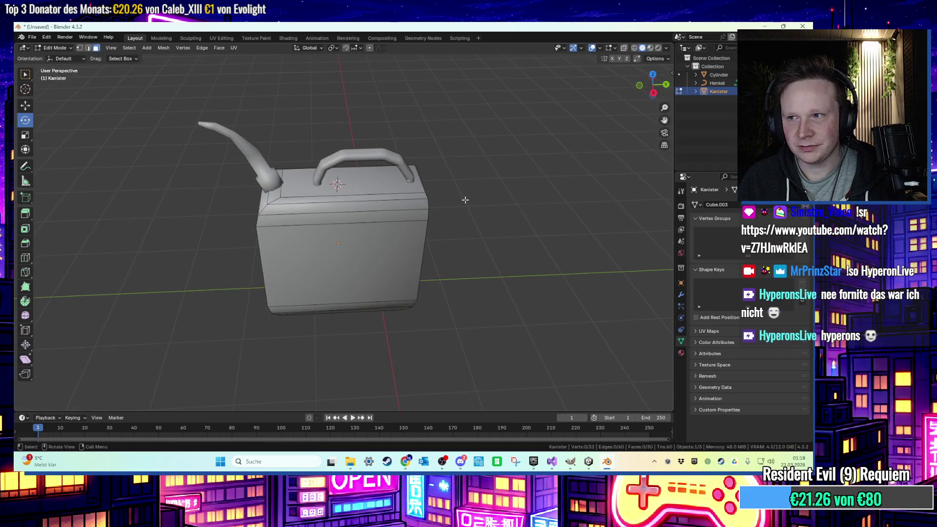
scroll(444, 179, "up", 1)
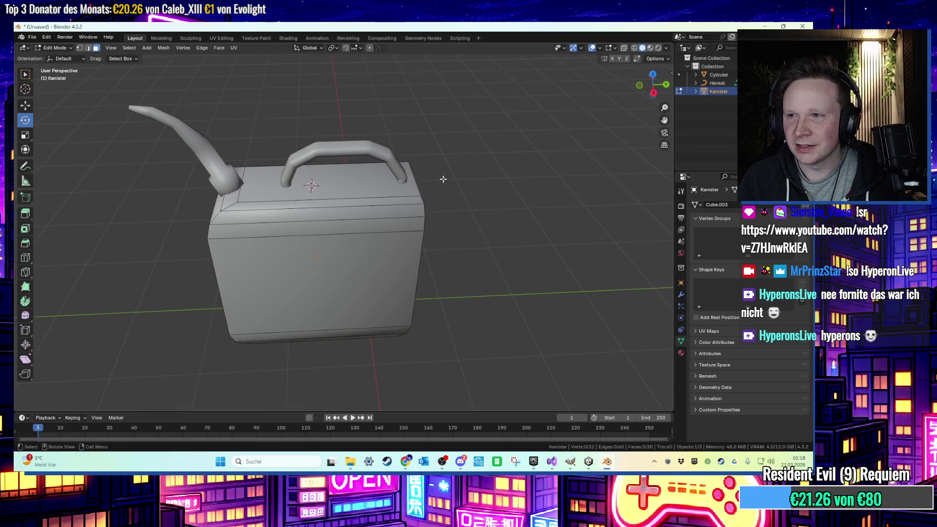
scroll(444, 179, "up", 5)
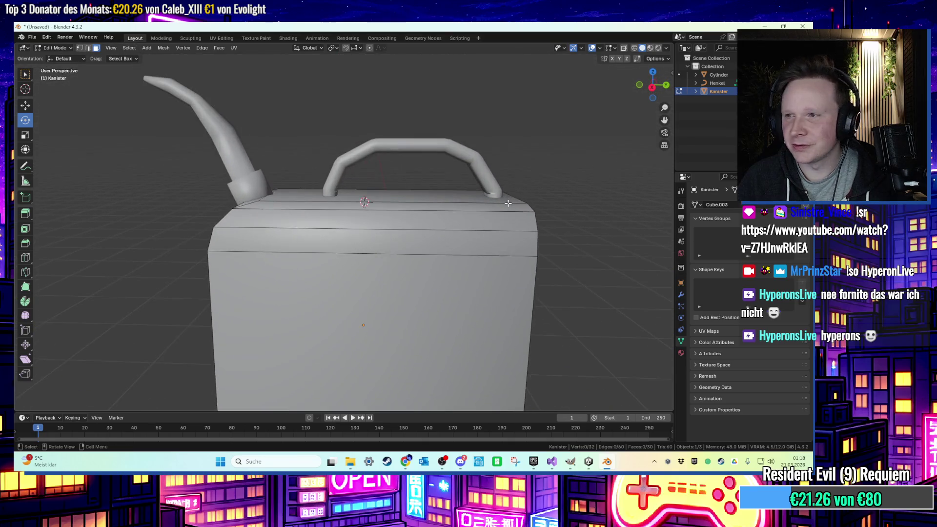
left_click_drag(501, 202, 522, 202)
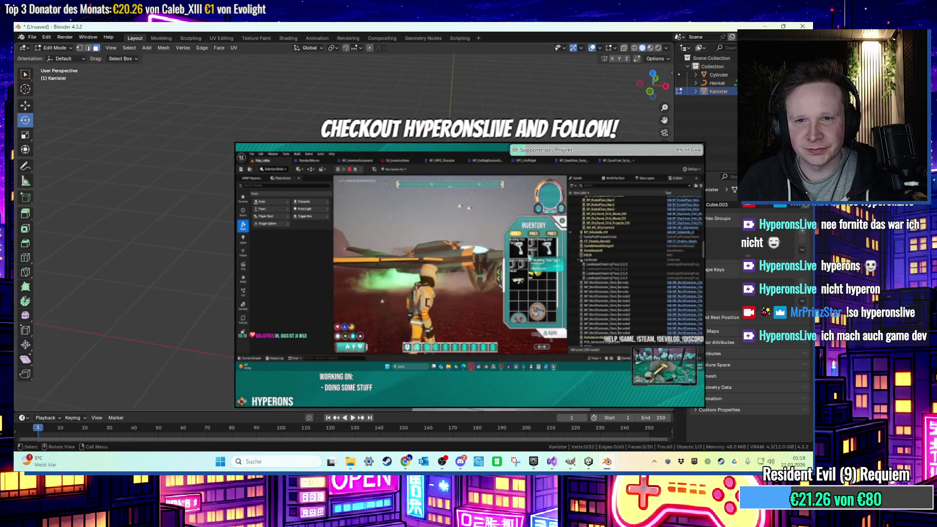
key("Tab")
key("KP_4")
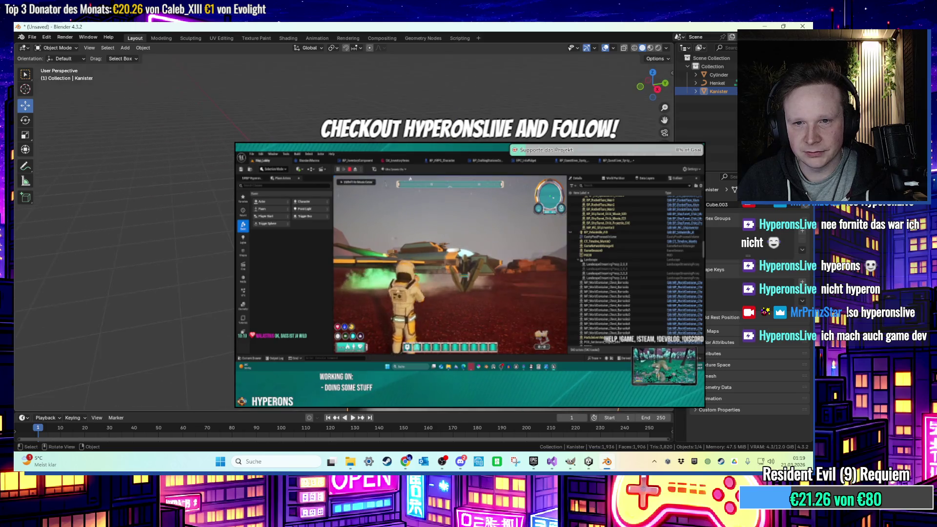
key("KP_4")
key("Tab")
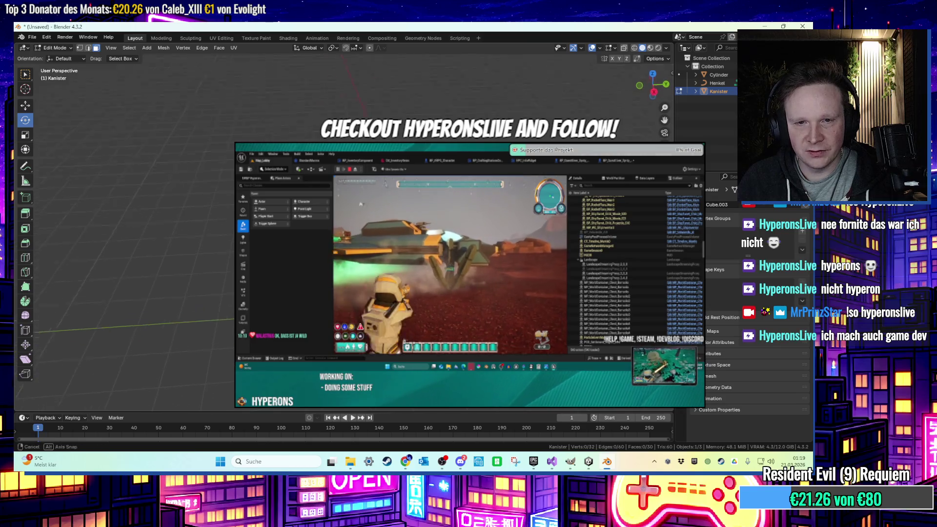
key("KP_4")
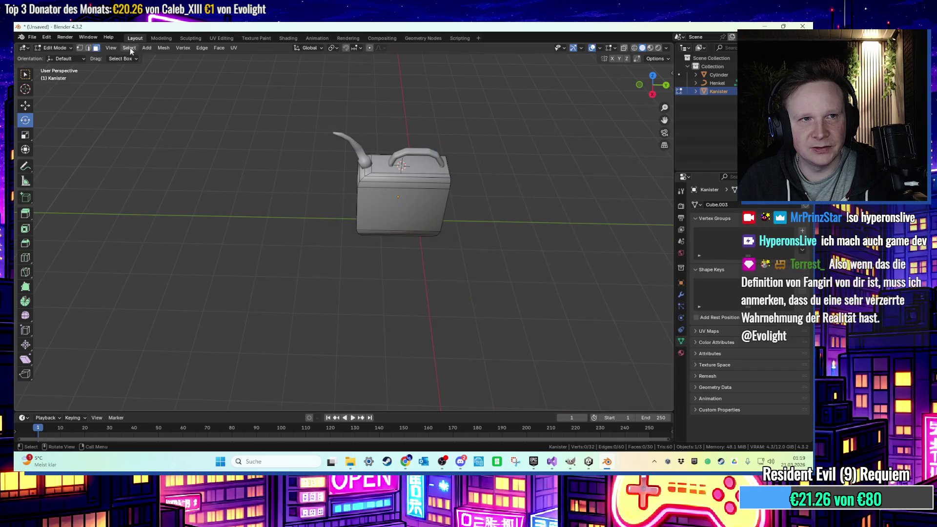
In Object Mode, add a cube and move it in front of the canister.
left_click(60, 47)
left_click(56, 59)
left_click(143, 47)
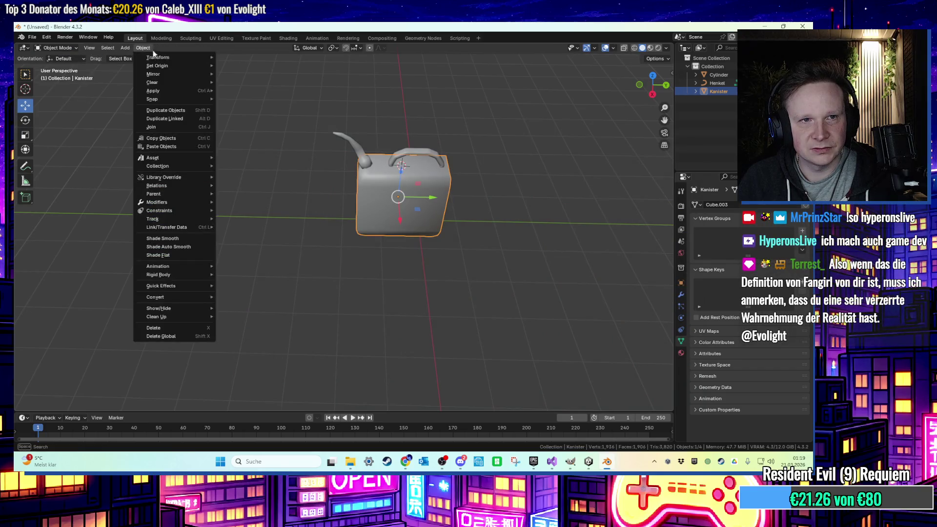
mouse_move(195, 57)
left_click(128, 48)
mouse_move(156, 58)
left_click(213, 67)
mouse_move(395, 193)
left_mouse_down()
mouse_move(399, 251)
mouse_move(436, 224)
mouse_move(362, 244)
mouse_move(171, 205)
mouse_move(388, 276)
left_mouse_up()
Flatten the cube into a slab (X 0.15, Z 0.044) and paste a rotated duplicate.
left_click(25, 135)
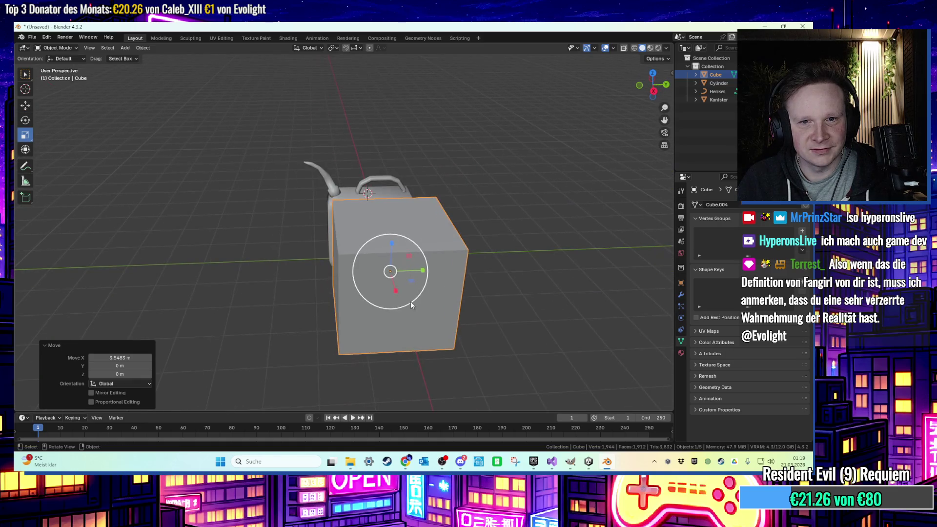
key("s")
key("x")
left_click(391, 275)
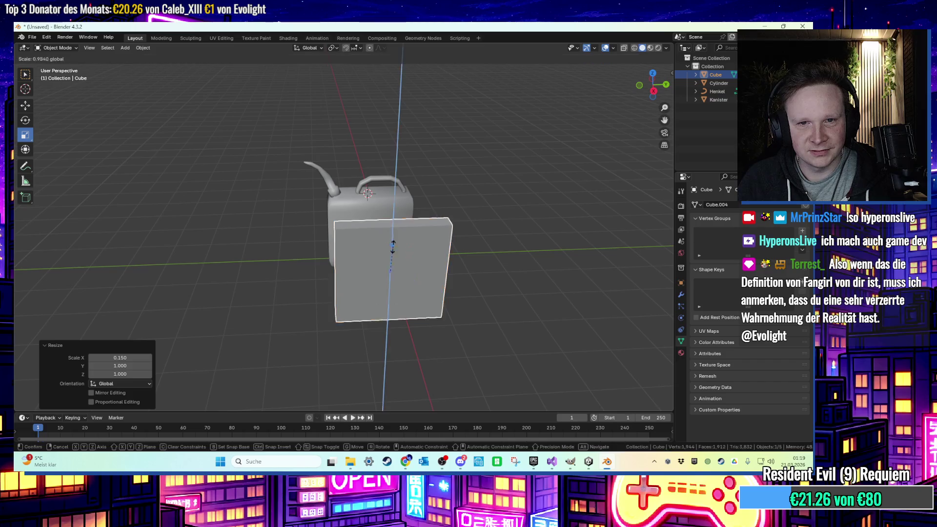
key("s")
key("z")
left_click(389, 270)
scroll(395, 298, "up", 2)
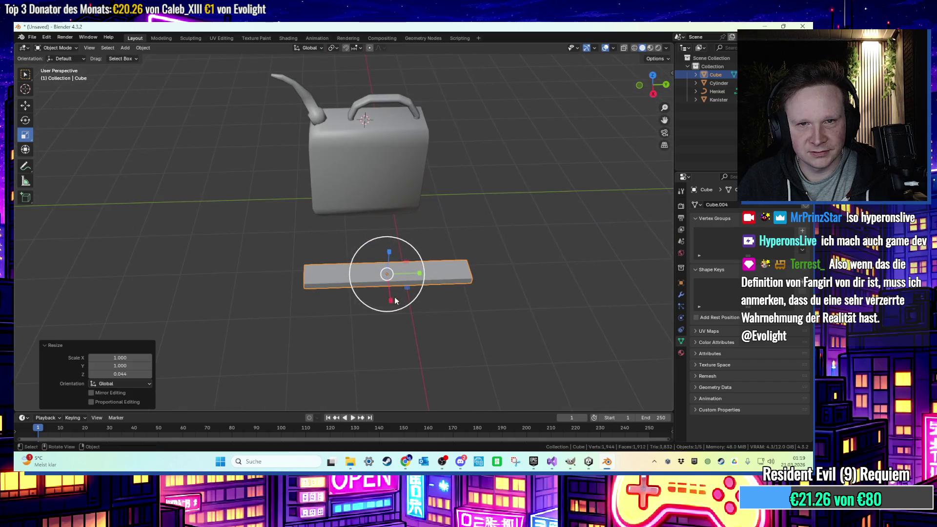
mouse_move(408, 276)
left_mouse_down()
mouse_move(433, 285)
mouse_move(312, 317)
mouse_move(504, 309)
mouse_move(468, 314)
mouse_move(505, 278)
left_mouse_up()
key("ctrl+v")
left_click(25, 120)
Select both slabs and rotate them 90° about the Y axis.
scroll(503, 268, "up", 5)
left_click(426, 231, "shift")
mouse_move(425, 232)
left_mouse_down()
mouse_move(453, 221)
mouse_move(261, 169)
left_mouse_up()
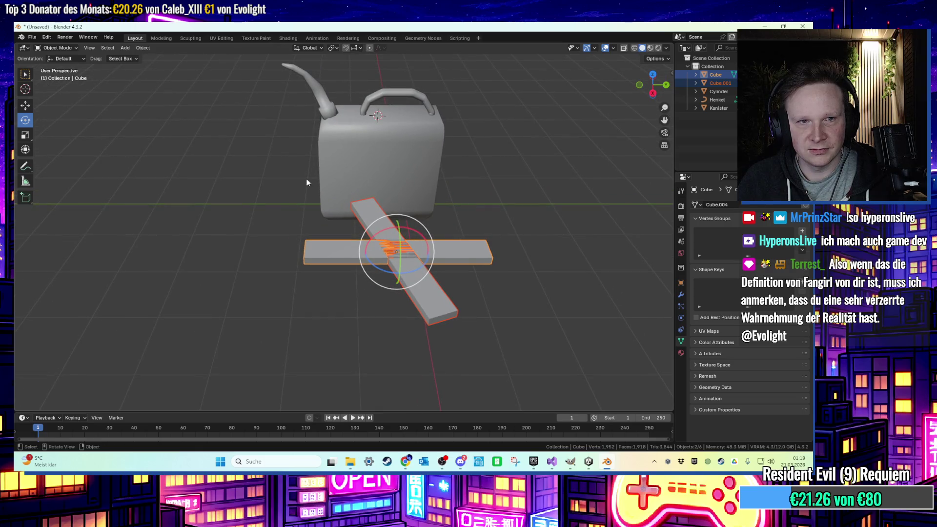
left_click_drag(399, 246, 398, 255)
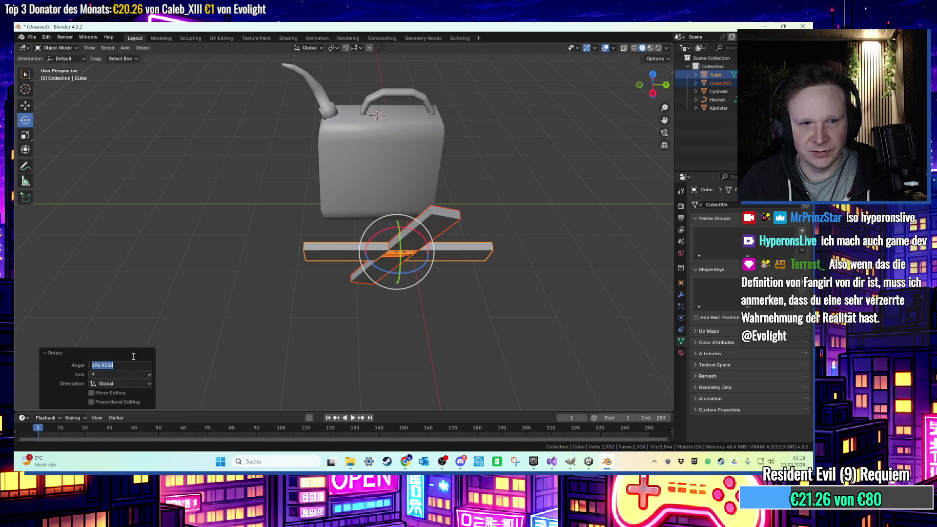
type("90")
key("Return")
Tilt the slabs around the X axis, settling the rotation angle at -55°.
left_click_drag(394, 216, 154, 330)
left_click(111, 375)
left_click(111, 375)
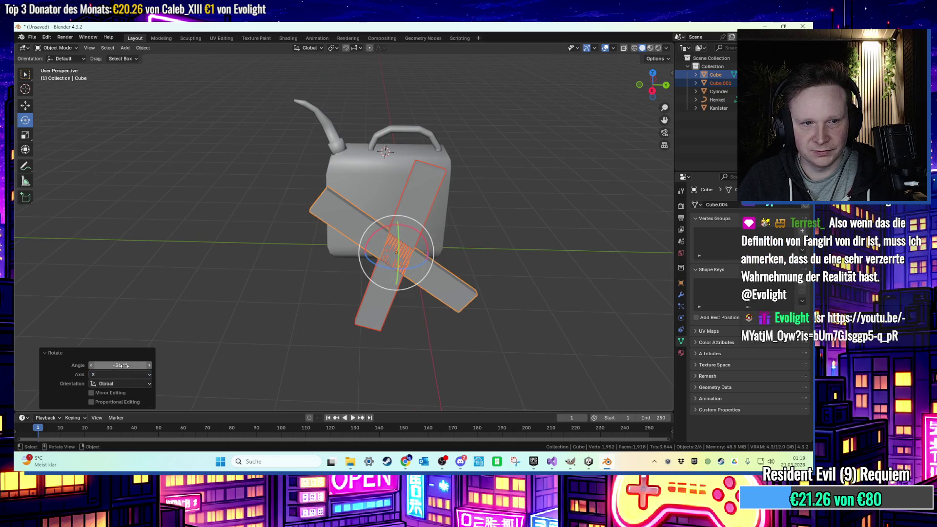
type("45")
key("Return")
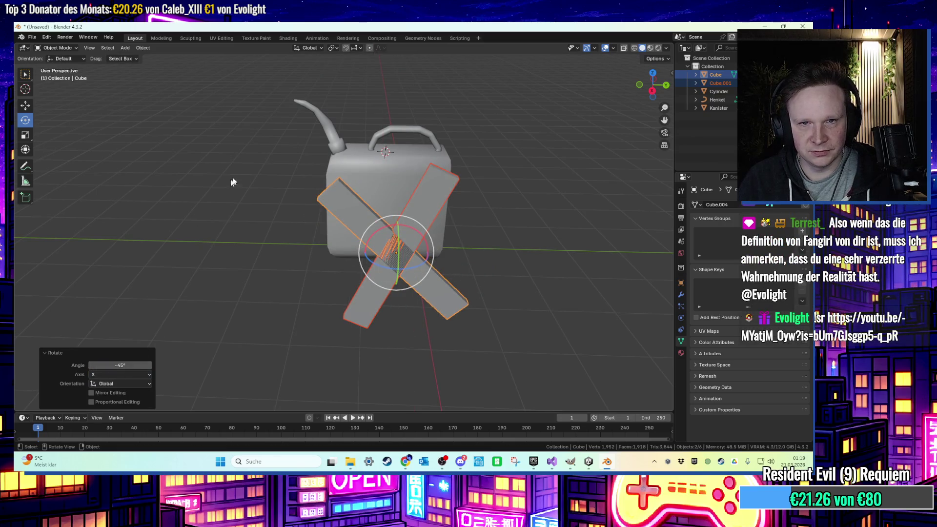
left_click_drag(229, 186, 239, 158)
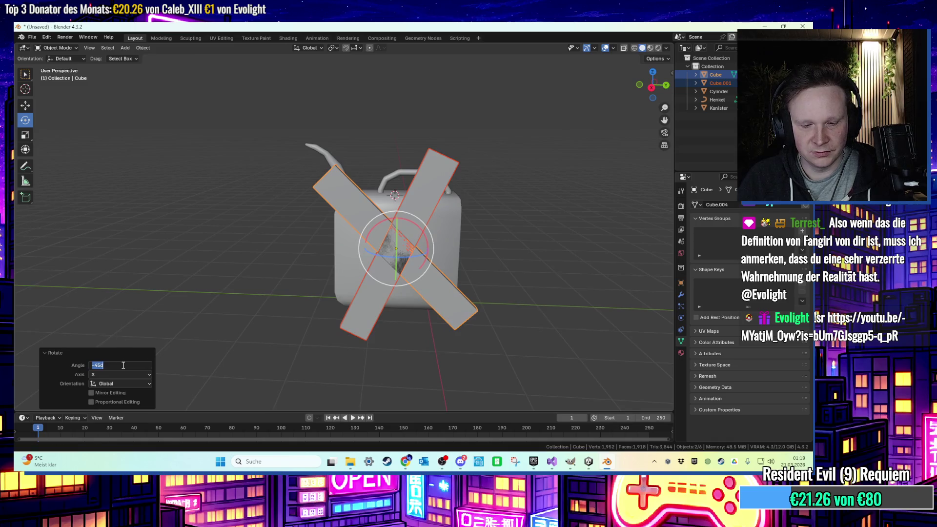
type("-60")
key("Return")
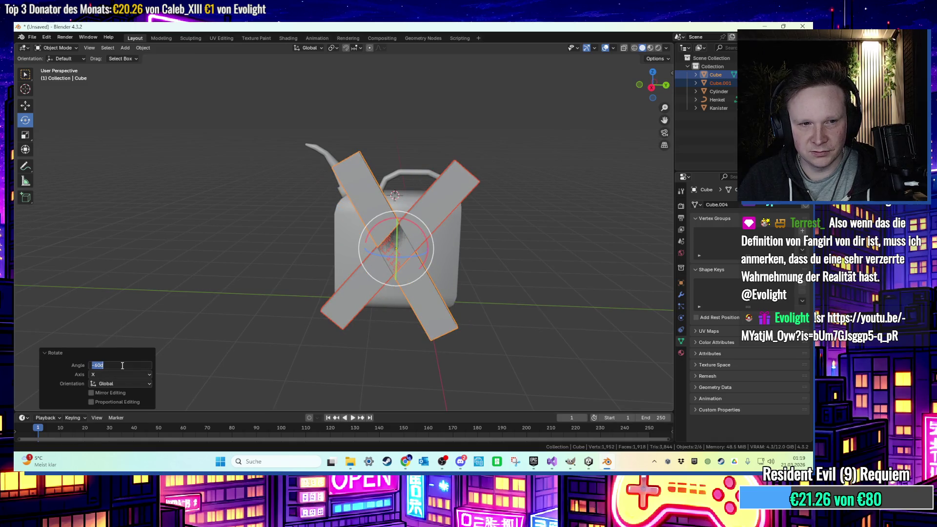
type("-50")
key("Return")
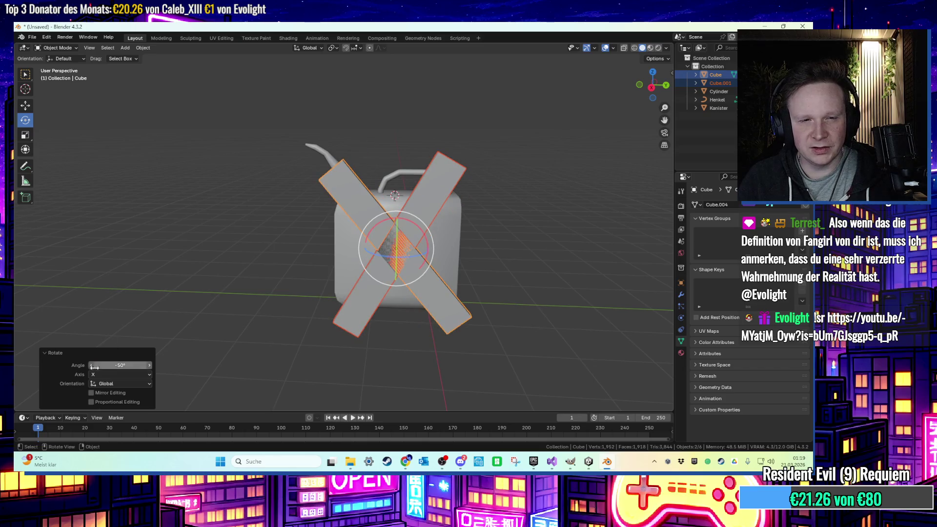
key("Return")
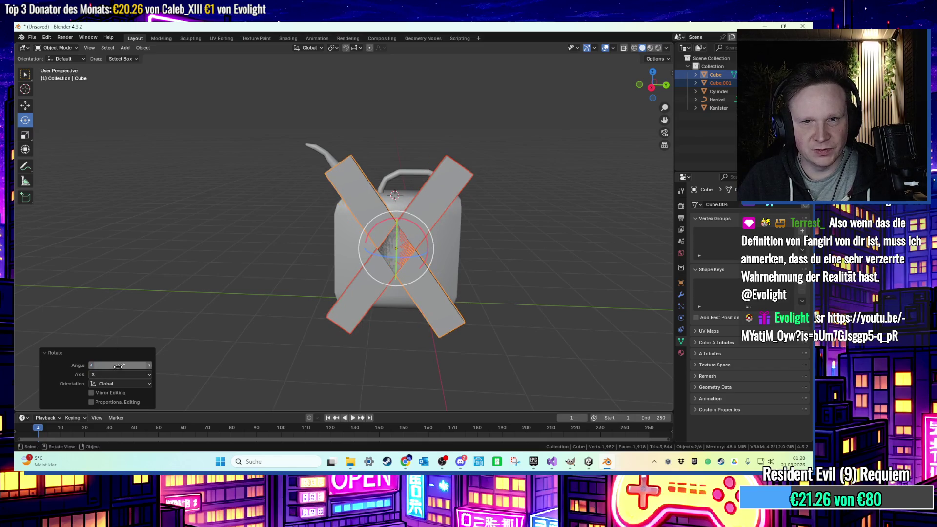
Move the X slabs along the X axis onto the canister.
key("g")
key("x")
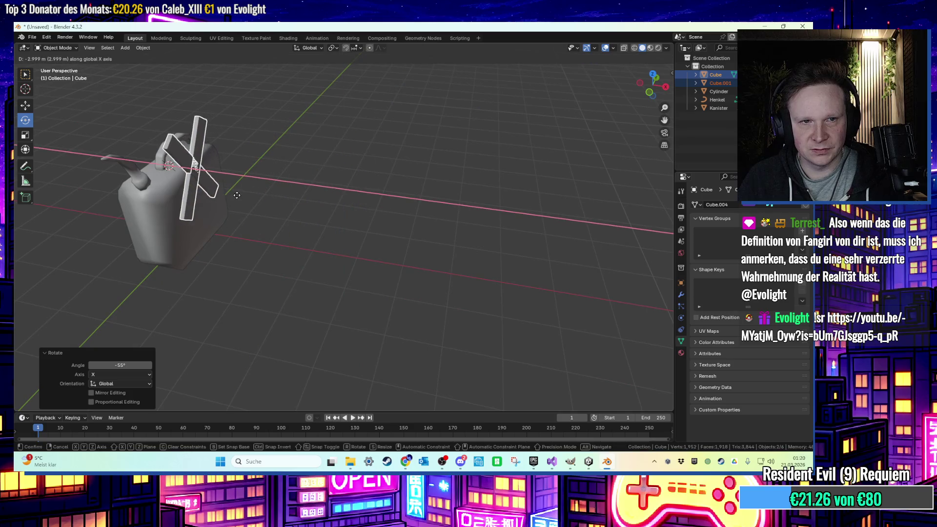
left_click(255, 196)
scroll(419, 238, "up", 2)
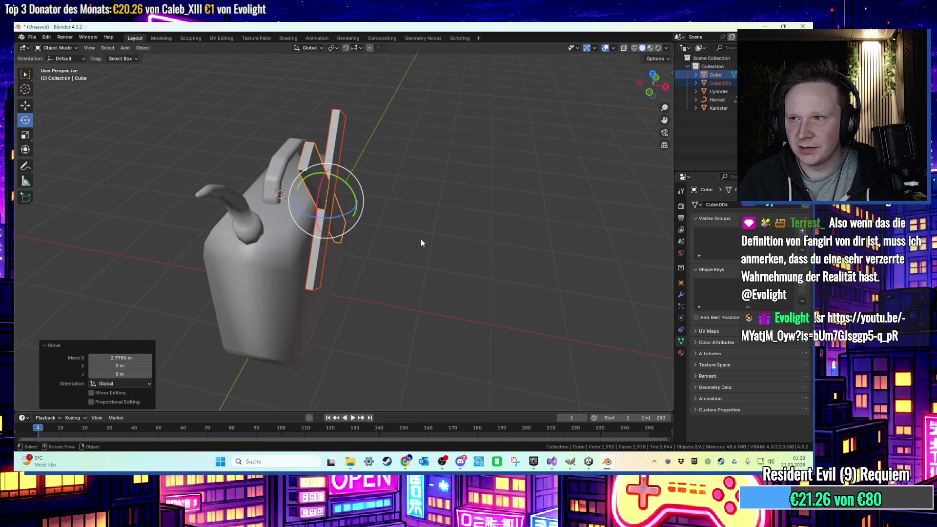
key("g")
key("x")
left_click(397, 229)
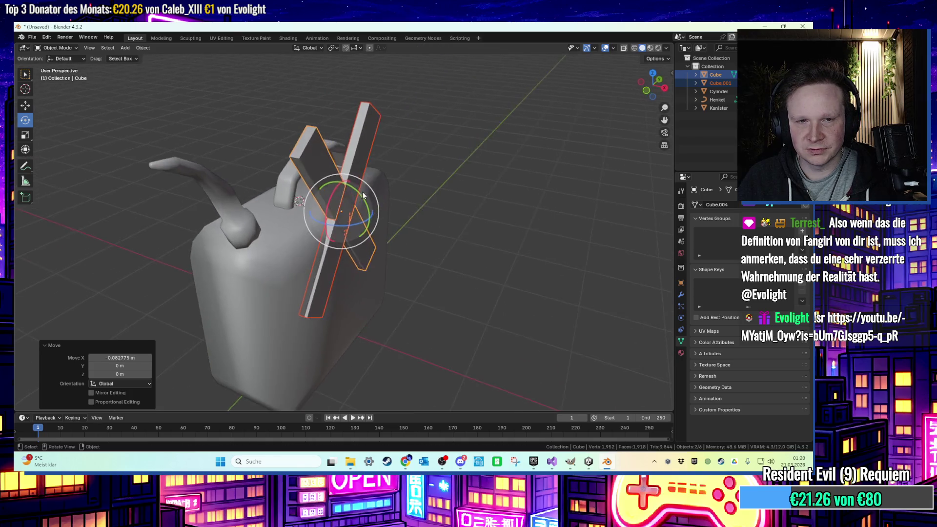
Shrink the X to 0.674 and push it into the canister's side along Y.
key("g")
key("z")
key("Escape")
key("s")
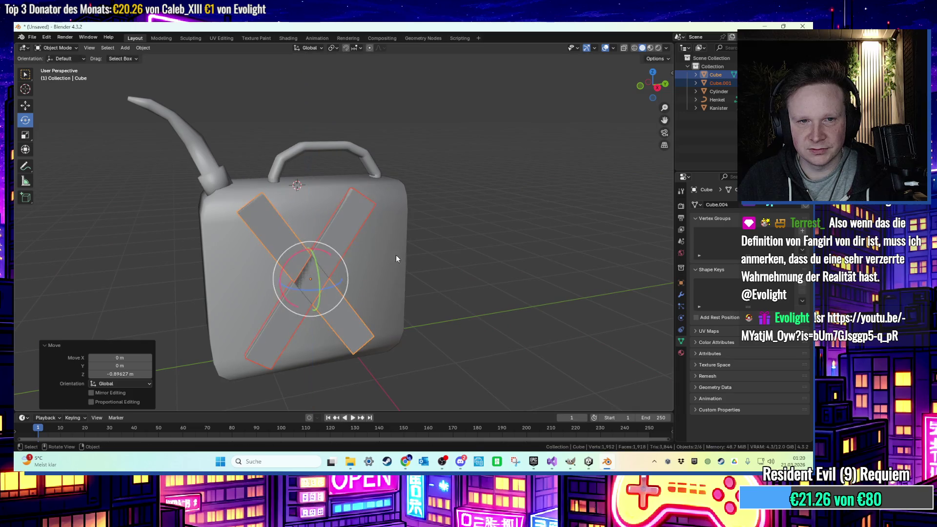
left_click(393, 253)
key("g")
key("x")
key("y")
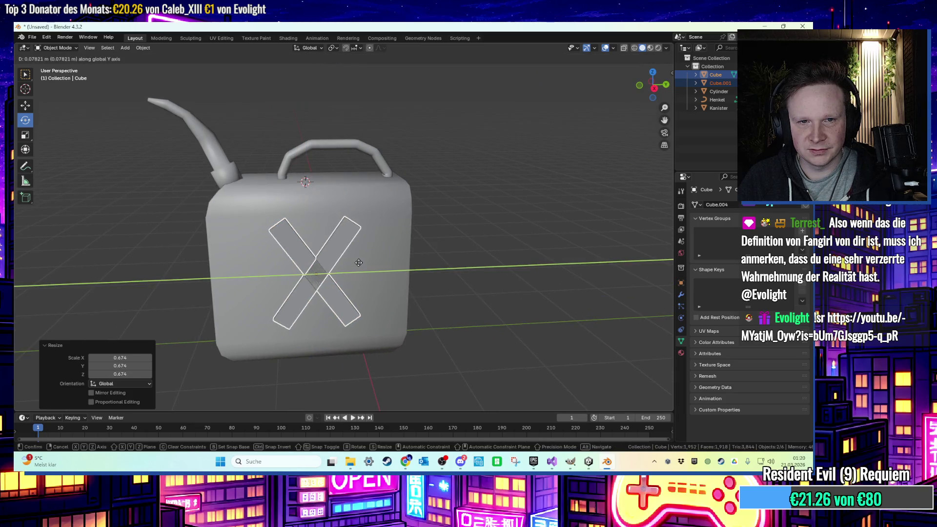
left_click(356, 262)
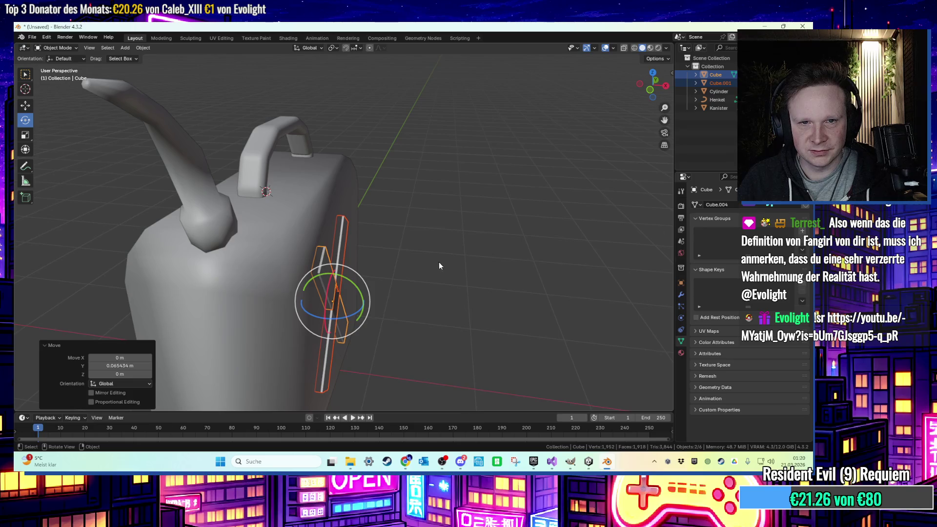
key("g")
key("x")
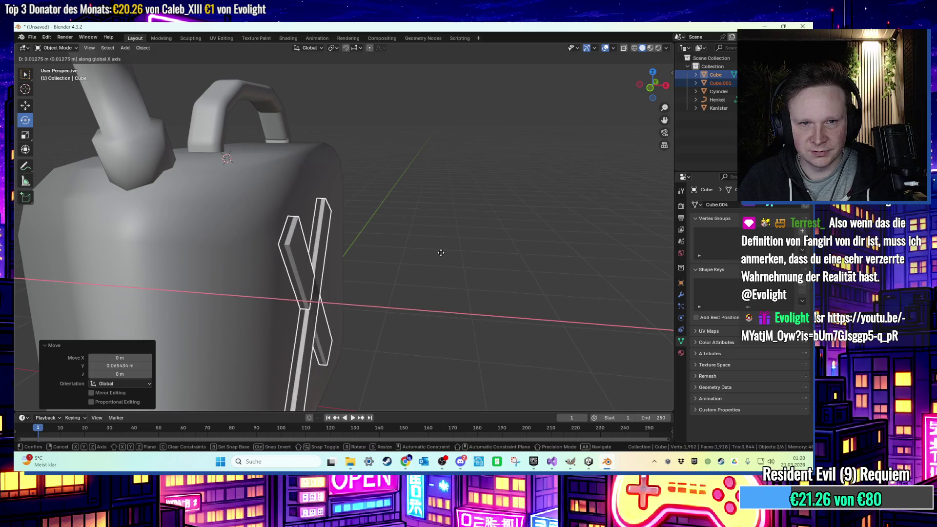
left_click(441, 253)
Copy the X planks and move the copies along X to the canister's opposite side.
key("ctrl+c")
key("ctrl+v")
key("g")
key("x")
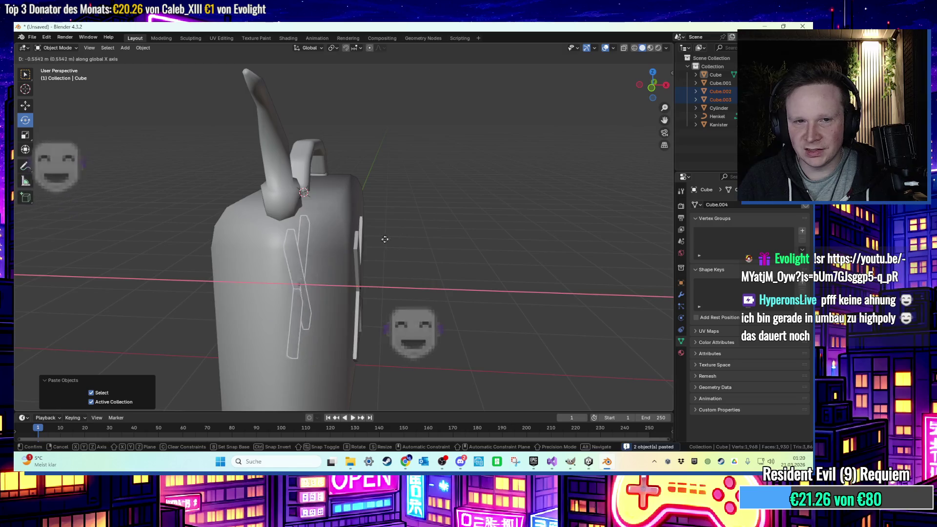
left_click(343, 234)
key("g")
key("x")
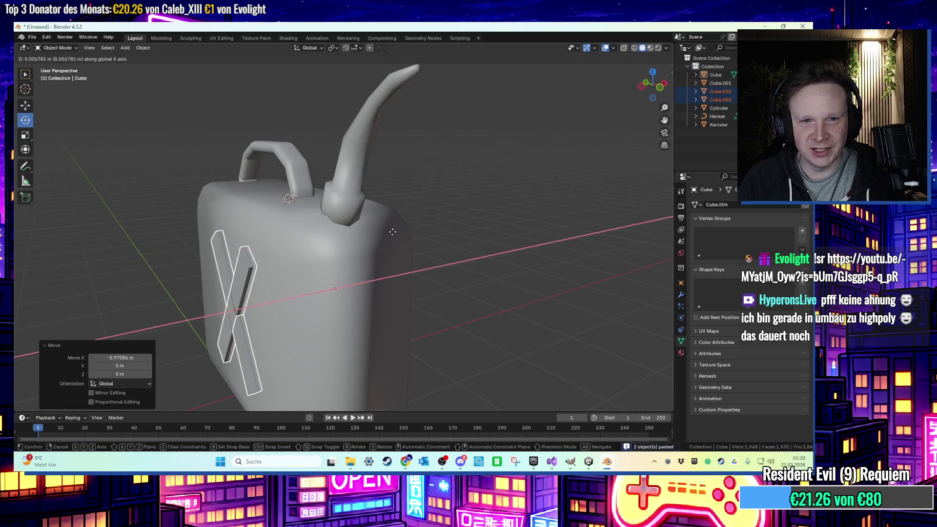
mouse_move(394, 232)
left_mouse_down()
mouse_move(341, 221)
mouse_move(373, 228)
left_mouse_up()
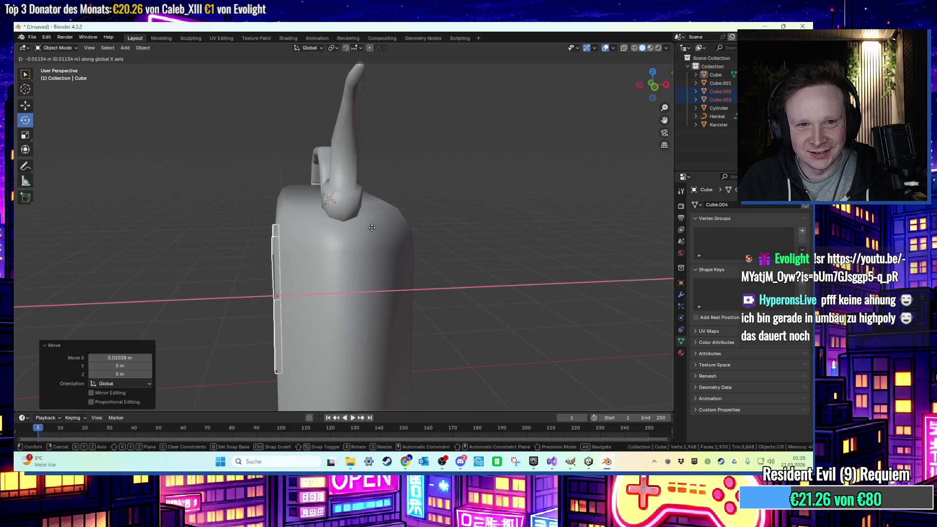
key("Escape")
left_click(460, 229)
left_click_drag(460, 229, 423, 246)
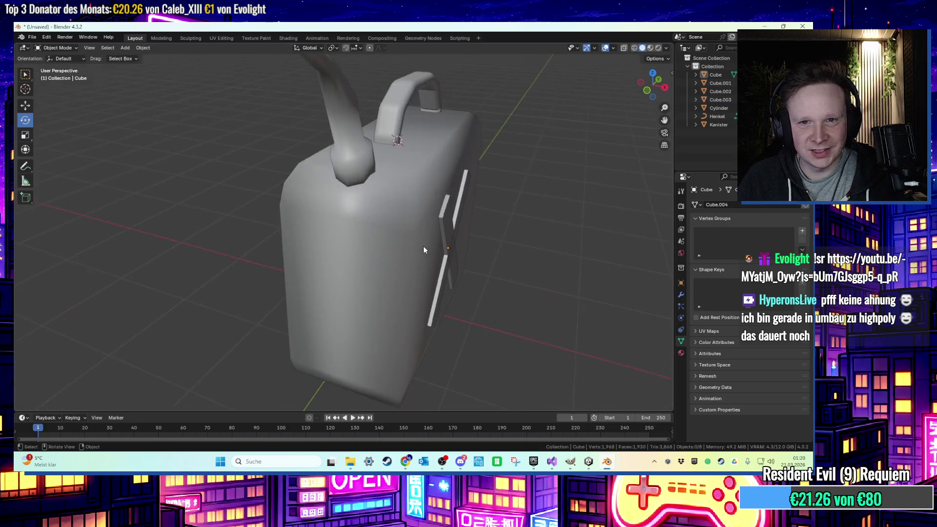
Add a Boolean modifier to Kanister with the plank Cube as cutter and apply it.
scroll(423, 246, "up", 2)
left_click(424, 246)
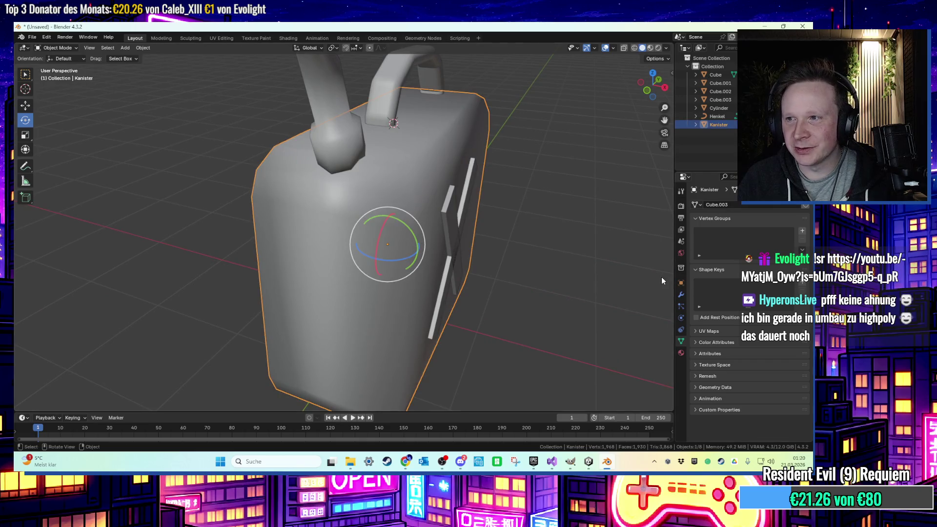
left_click(681, 353)
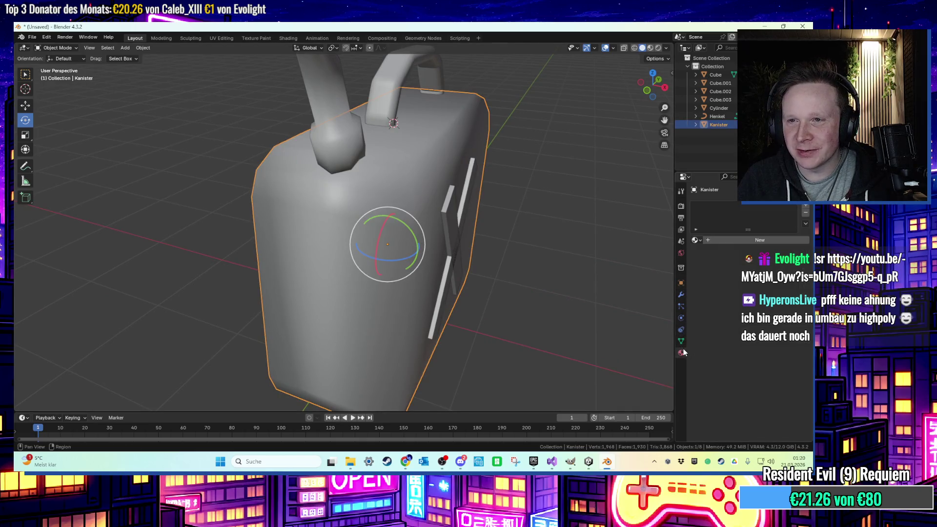
left_click(682, 295)
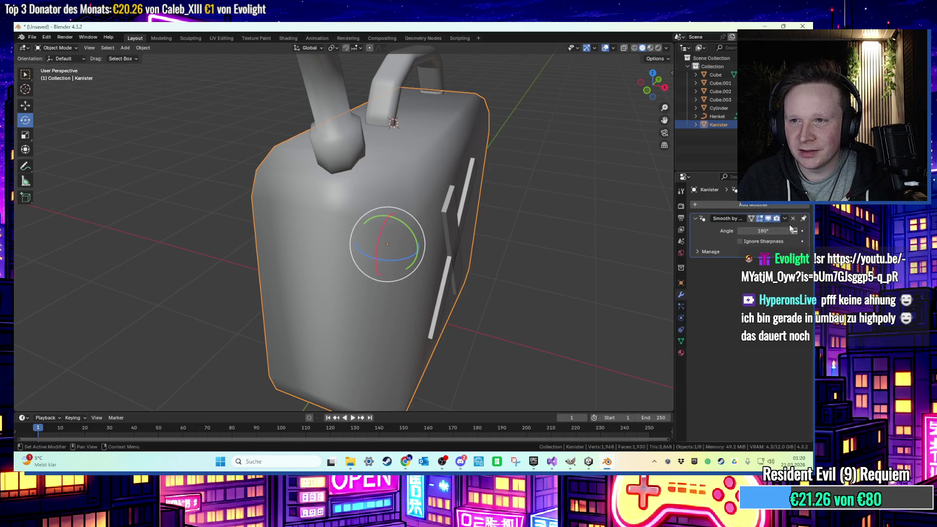
left_click(765, 204)
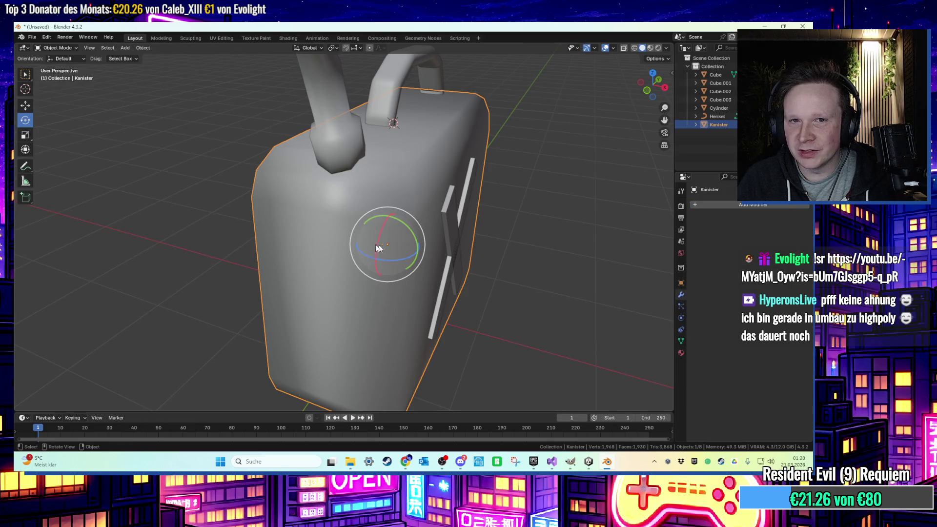
left_click(745, 207)
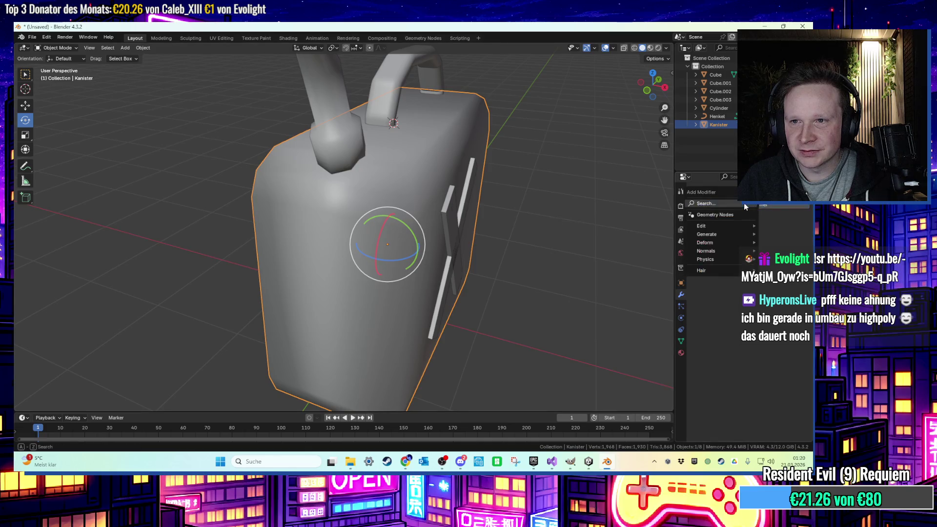
type("b")
left_click(680, 220)
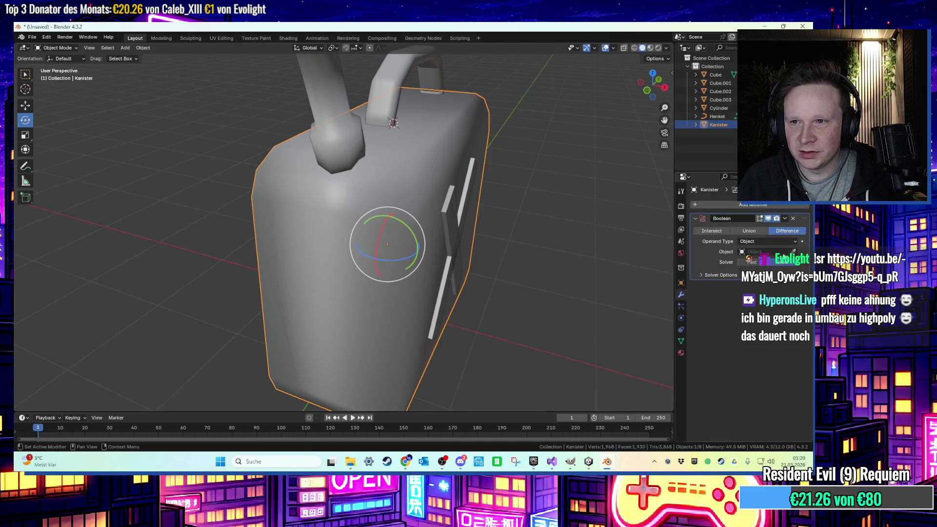
scroll(513, 234, "up", 3)
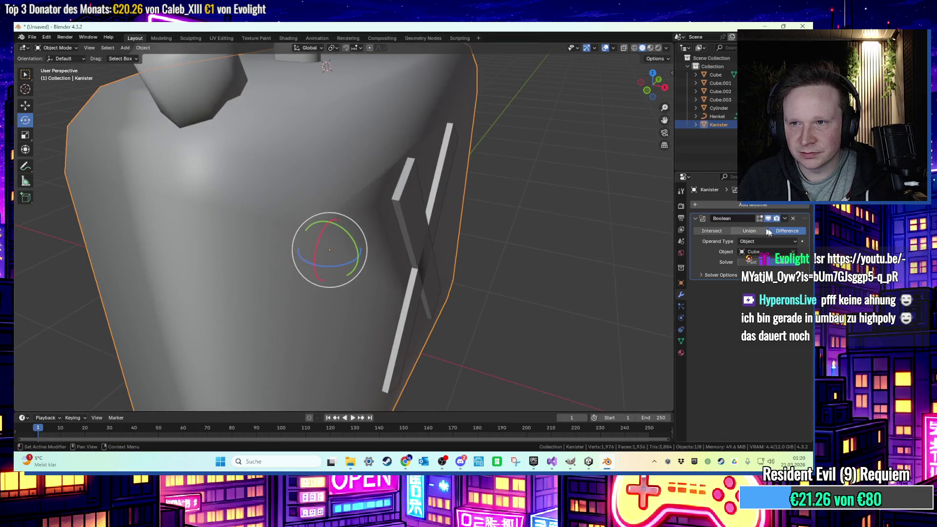
left_click(794, 241)
left_click(781, 251)
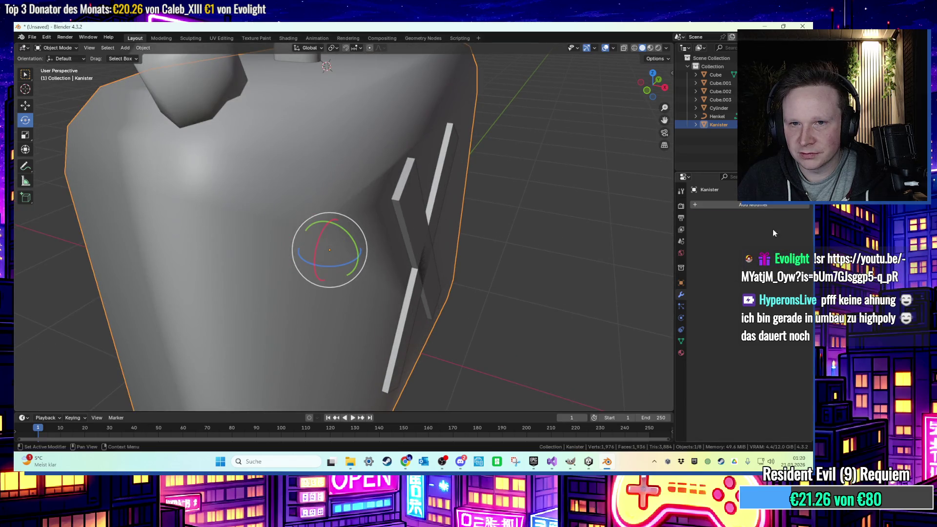
Delete the used cutter plank Cube.
left_click(340, 206)
key("x")
left_click(348, 204)
mouse_move(411, 221)
left_mouse_down()
mouse_move(376, 201)
mouse_move(391, 198)
left_mouse_up()
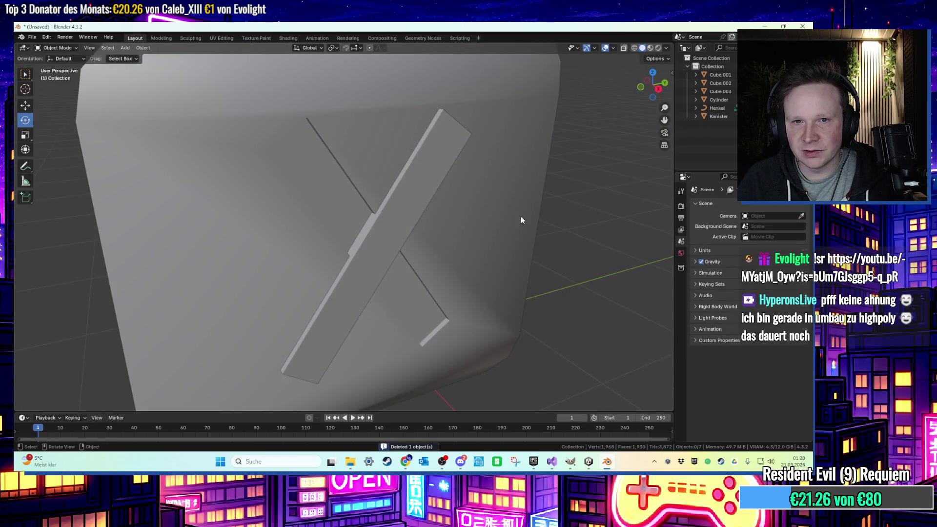
Engrave Cube.001 into Kanister with an applied Boolean modifier, then delete the Cube.001 plank.
left_click(409, 190)
left_click(731, 206)
mouse_move(722, 220)
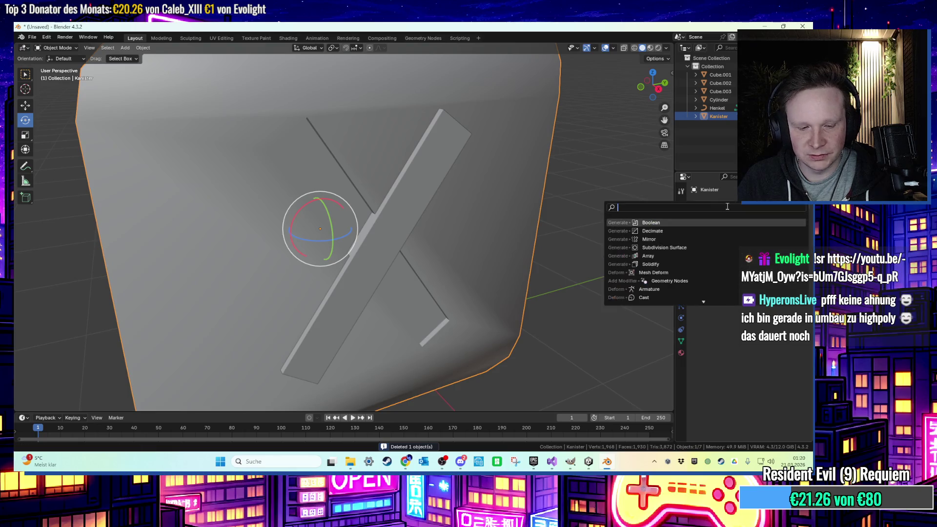
left_click(654, 247)
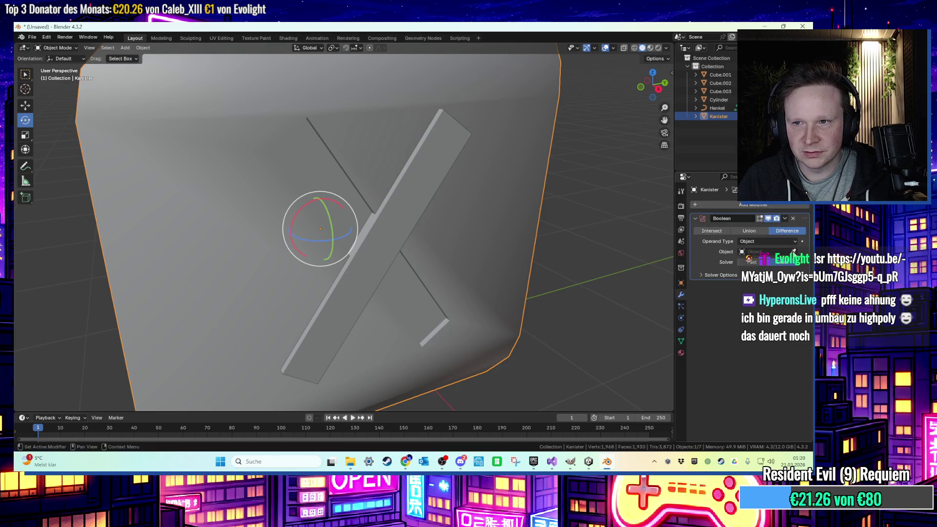
left_click(431, 204)
left_click(784, 219)
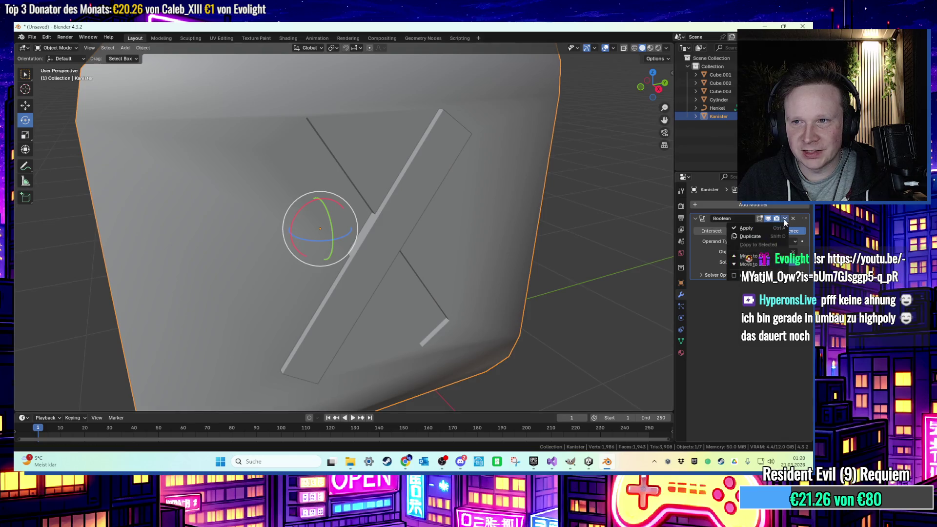
left_click(730, 227)
left_click(409, 193)
key("x")
left_click(398, 194)
Orbit to the other side, mistakenly add a Boolean to the Cube.003 plank, then undo it.
mouse_move(398, 195)
left_mouse_down()
mouse_move(391, 188)
mouse_move(517, 184)
mouse_move(382, 220)
left_mouse_up()
left_click(383, 222)
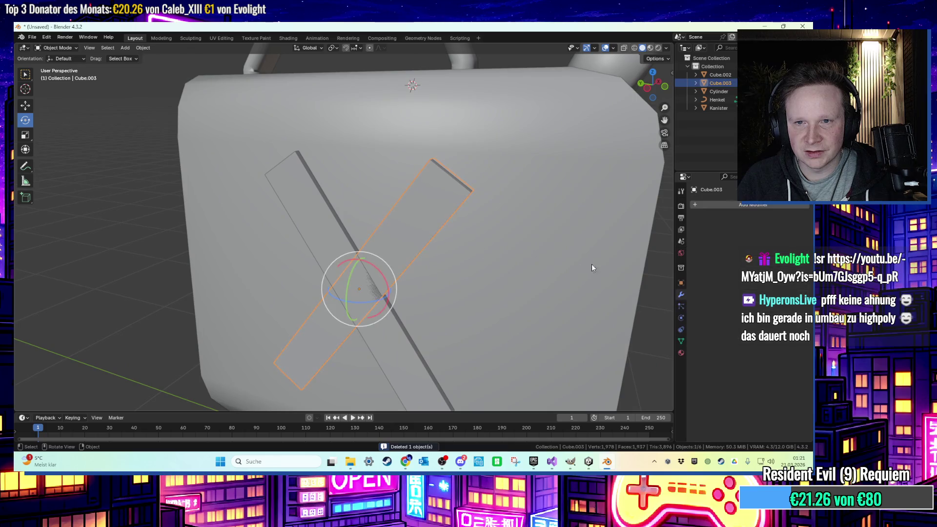
left_click(710, 207)
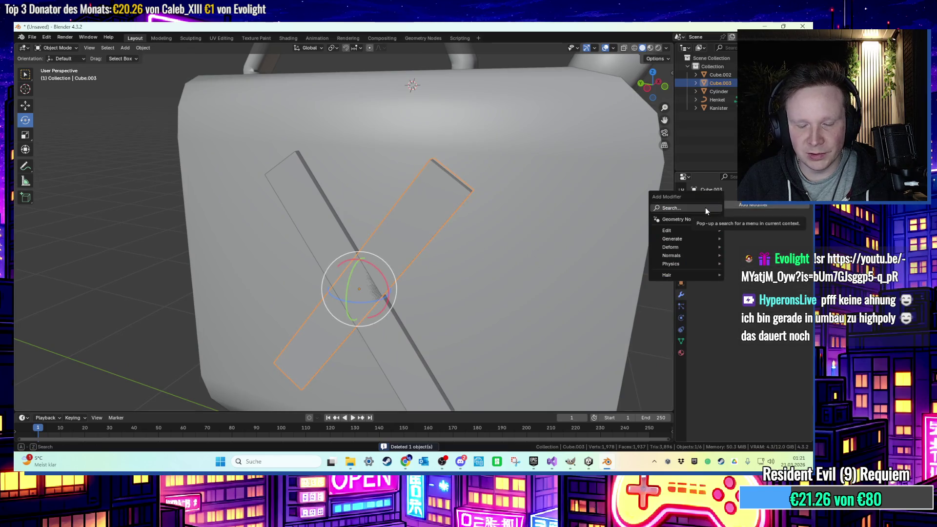
type("b")
left_click(686, 222)
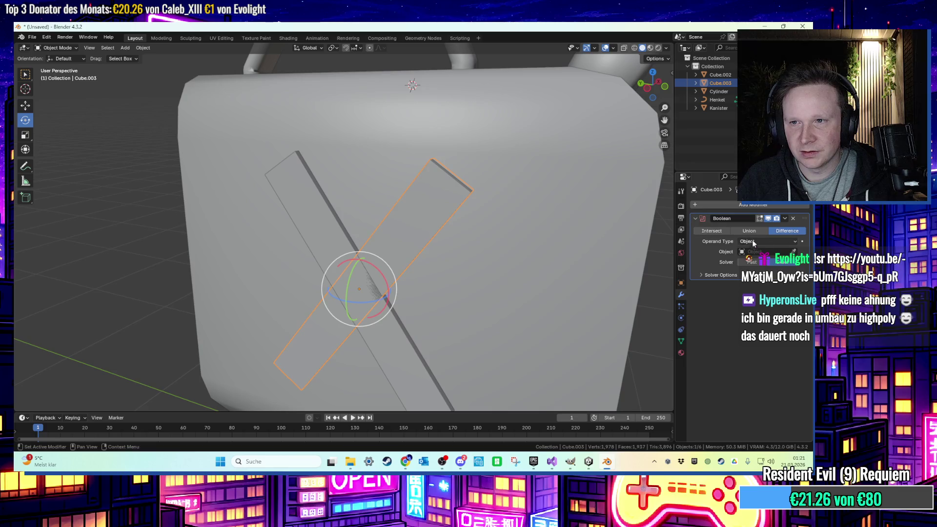
left_click(793, 251)
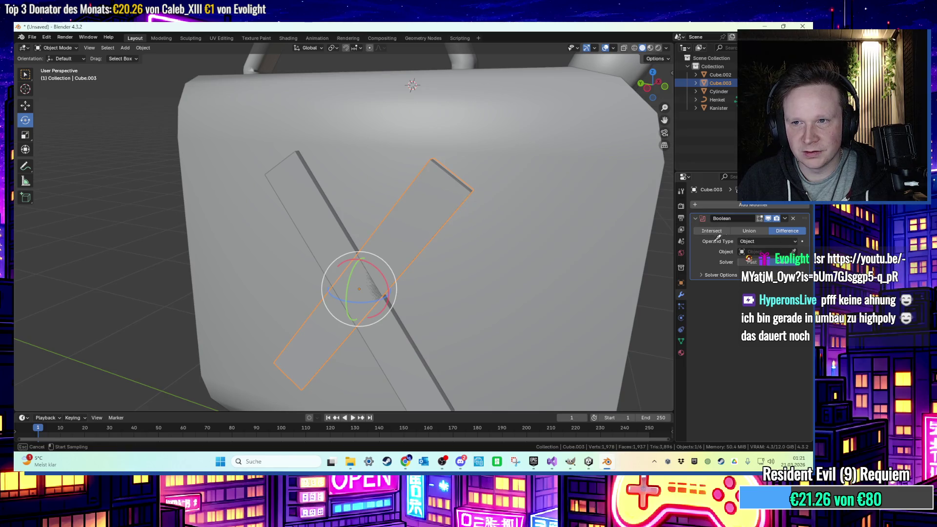
key("Escape")
key("ctrl+z")
key("ctrl+z")
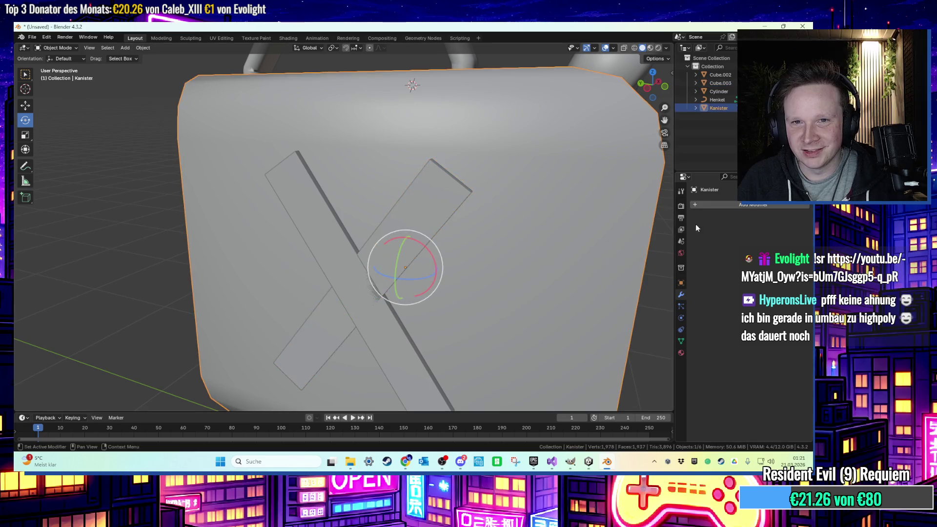
Cut Cube.003 into Kanister with an applied Boolean modifier and delete the Cube.003 plank.
left_click(728, 206)
type("bool")
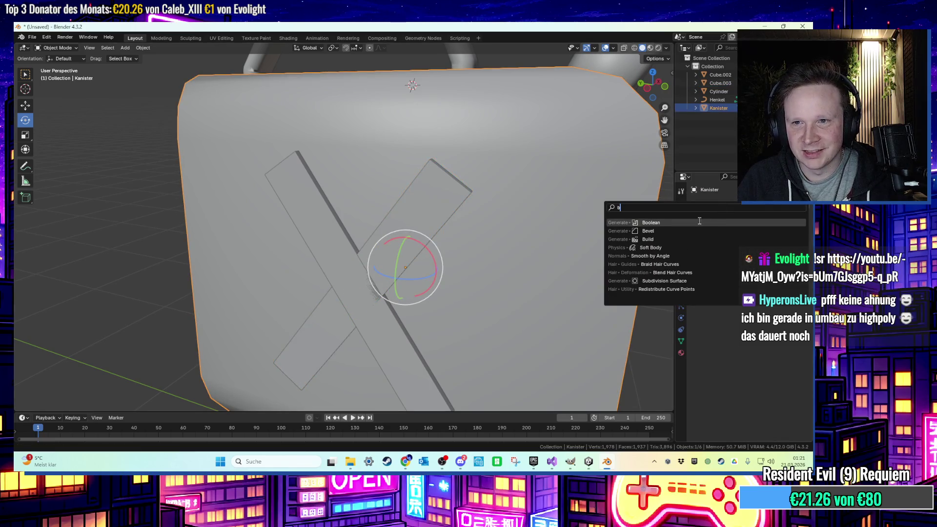
left_click(698, 226)
left_click(459, 195)
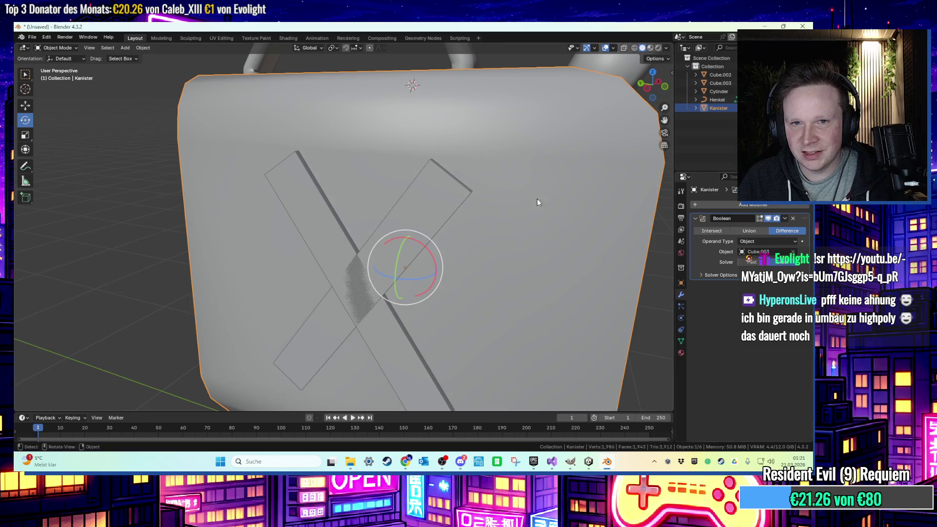
key("ctrl+a")
left_click(423, 207)
key("Delete")
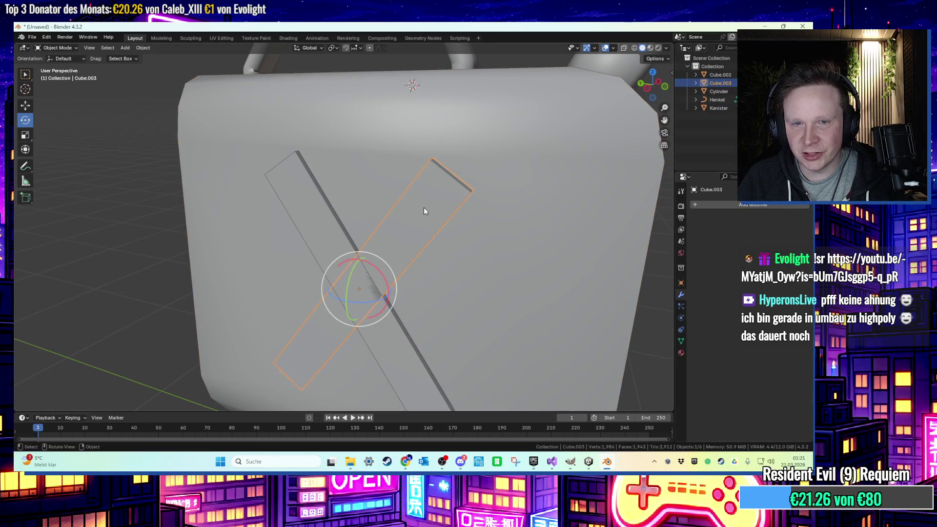
Cut Cube.002 into Kanister with an applied Boolean modifier and delete the Cube.002 plank.
left_click(451, 230)
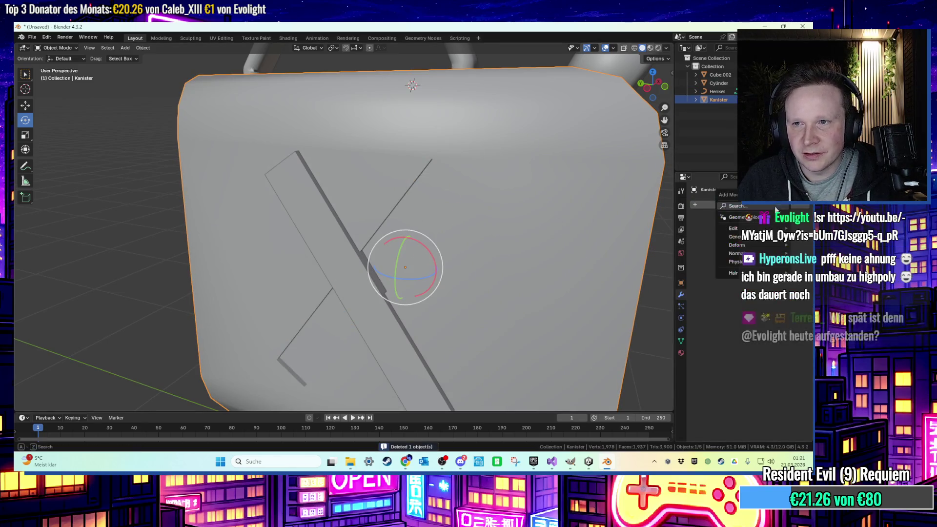
left_click(757, 204)
left_click(692, 223)
left_click(793, 251)
left_click(336, 242)
left_click(784, 218)
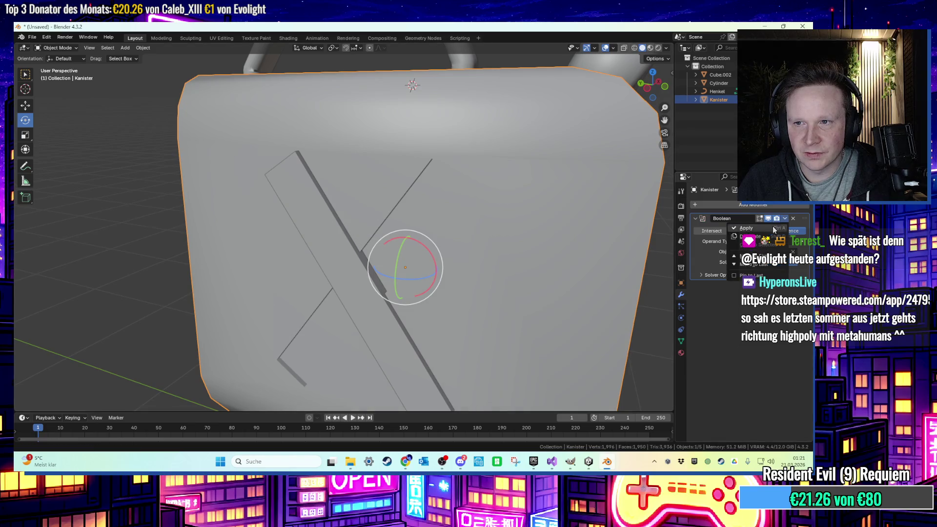
left_click(761, 228)
left_click(304, 238)
key("x")
left_click(314, 226)
Zoom and orbit to inspect the finished canister, then switch to the web browser.
scroll(526, 276, "down", 5)
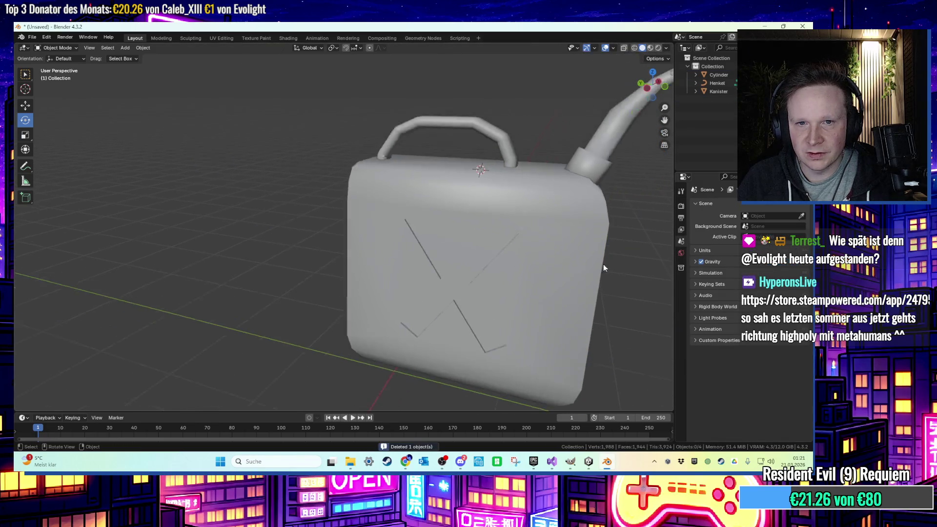
left_click_drag(638, 270, 499, 264)
key("alt+Tab")
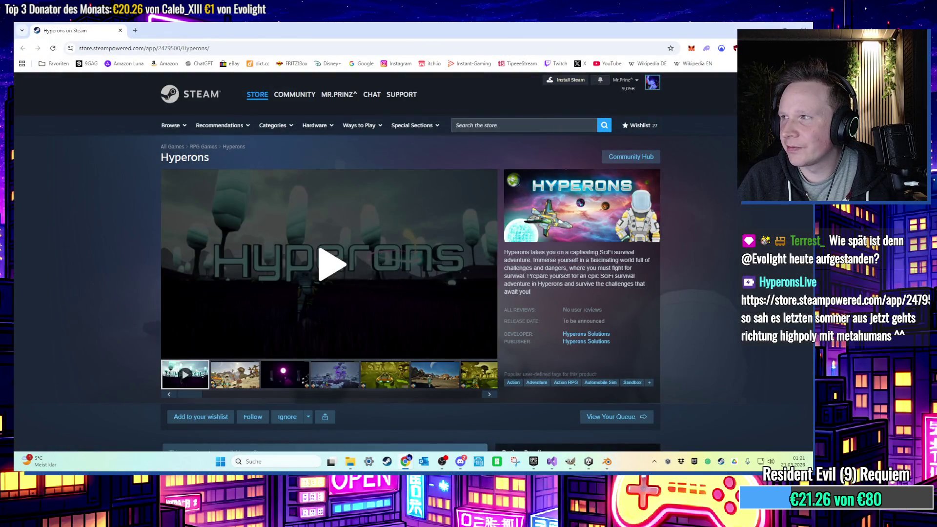
Play the 1:19 Hyperons trailer on its Steam store page.
left_click(303, 253)
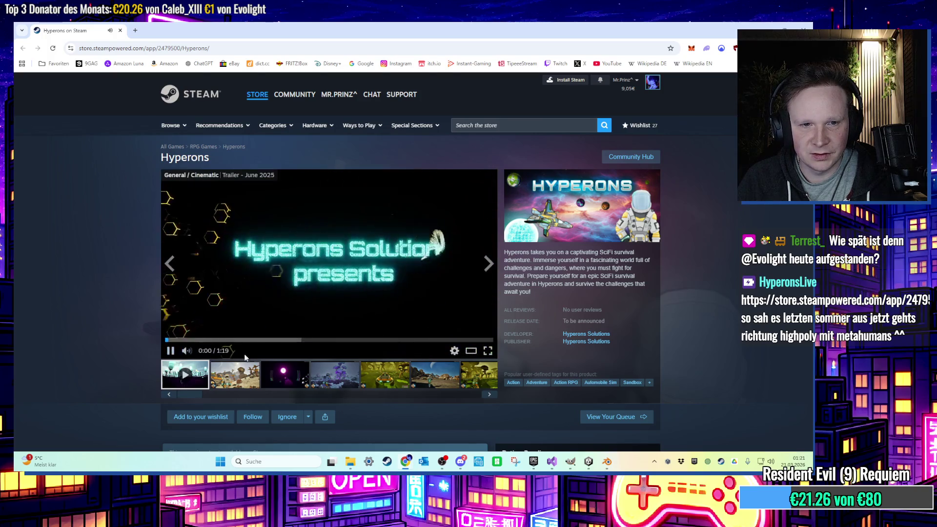
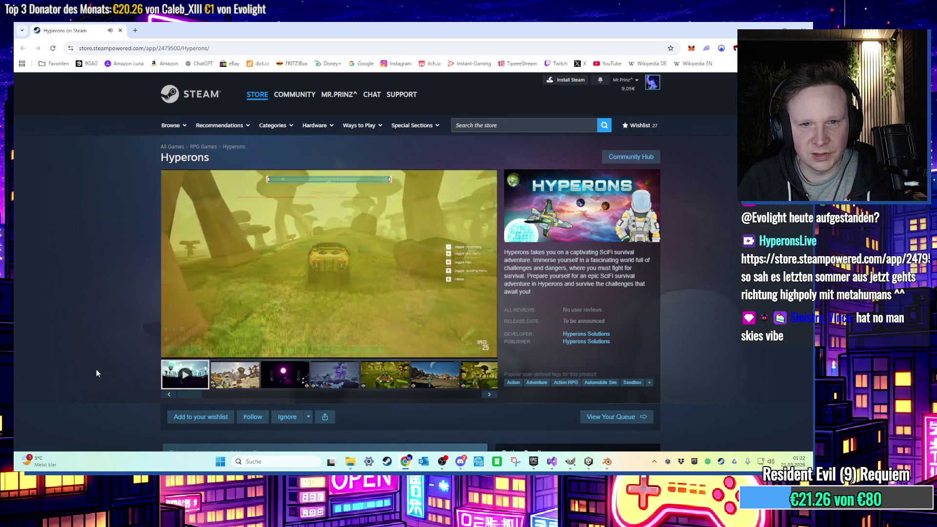
Scroll down through the Hyperons Steam store page and back up.
scroll(97, 371, "down", 1)
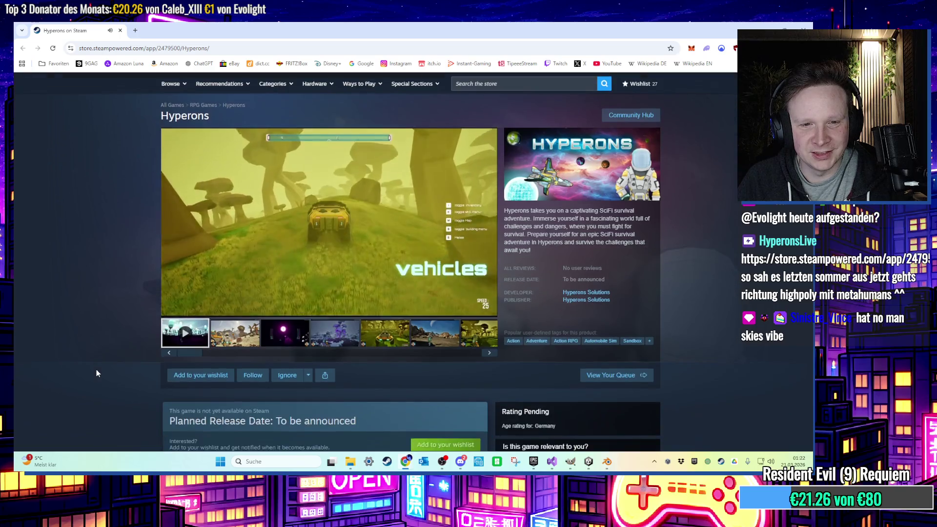
scroll(96, 373, "down", 3)
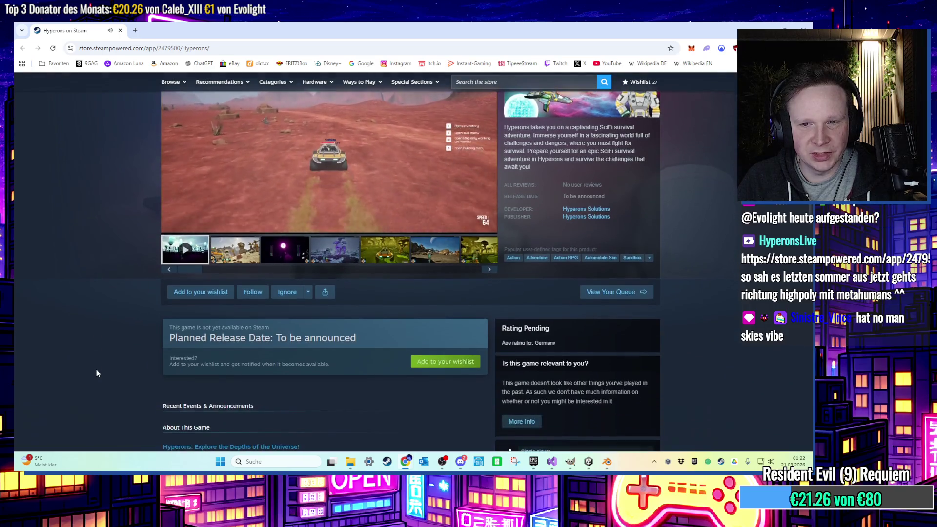
scroll(96, 373, "down", 1)
scroll(97, 373, "up", 5)
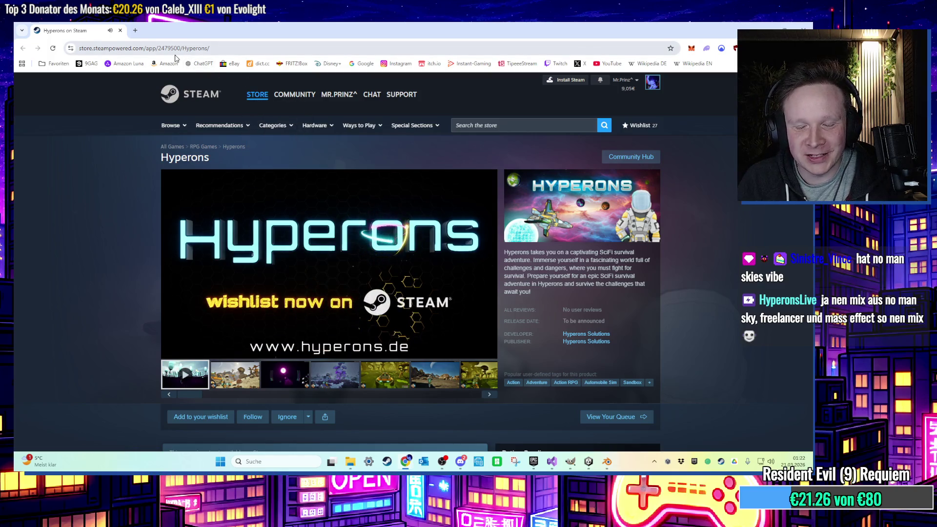
Close the browser and look around the jerry-can model in Blender.
left_click(810, 27)
mouse_move(631, 113)
left_mouse_down()
mouse_move(480, 220)
mouse_move(492, 249)
mouse_move(522, 218)
mouse_move(589, 191)
mouse_move(505, 235)
mouse_move(515, 223)
left_mouse_up()
scroll(504, 235, "up", 3)
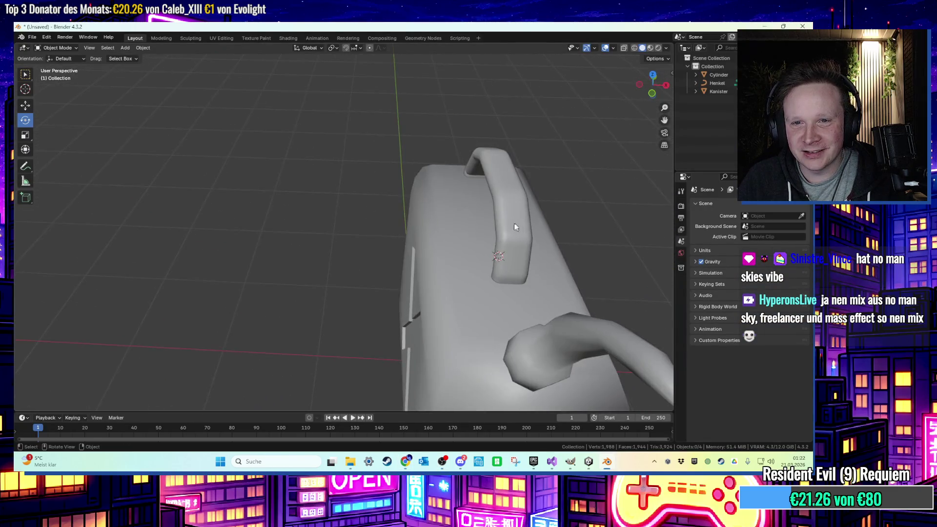
Widen the Henkel handle by scaling it along X.
left_click(515, 222)
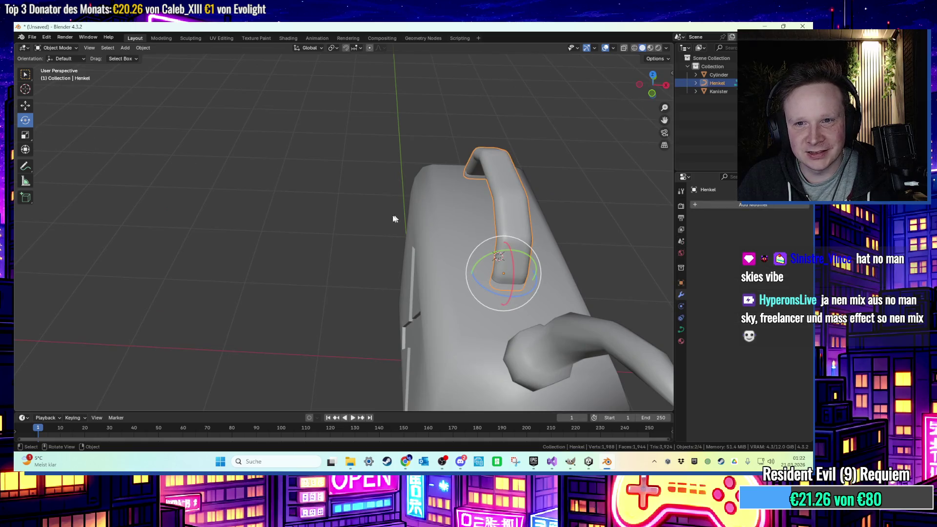
left_click_drag(543, 275, 578, 273)
left_click_drag(546, 259, 495, 239)
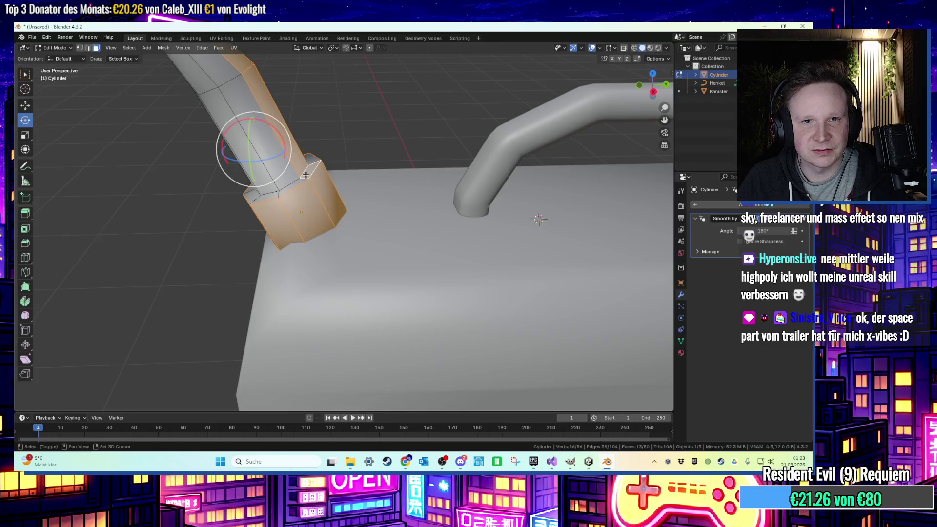
Select the faces of the spout's lower base ring in Edit Mode.
key("ctrl+z")
mouse_move(313, 161)
left_mouse_down()
mouse_move(322, 193)
mouse_move(354, 190)
mouse_move(325, 228)
left_mouse_up()
left_click(322, 193, "shift")
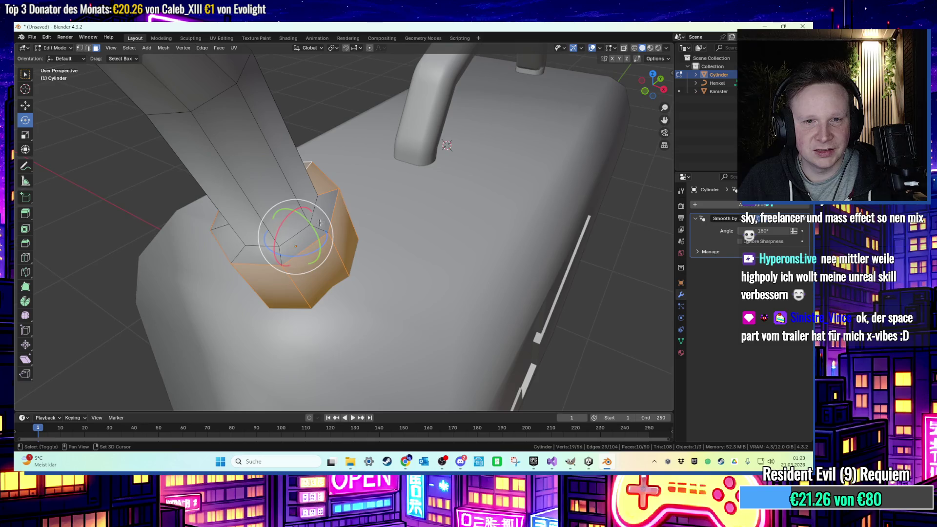
left_click(325, 227, "shift")
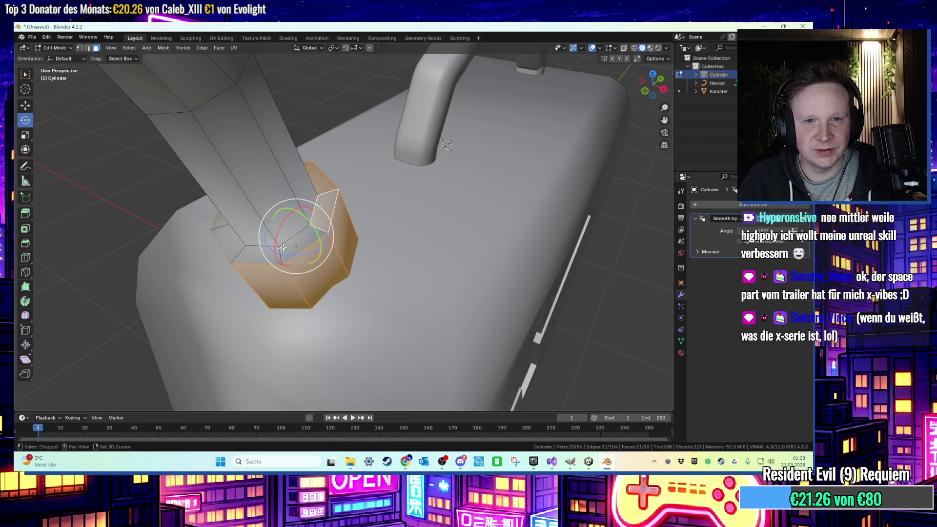
left_click(239, 253, "ctrl")
left_click_drag(342, 204, 524, 218)
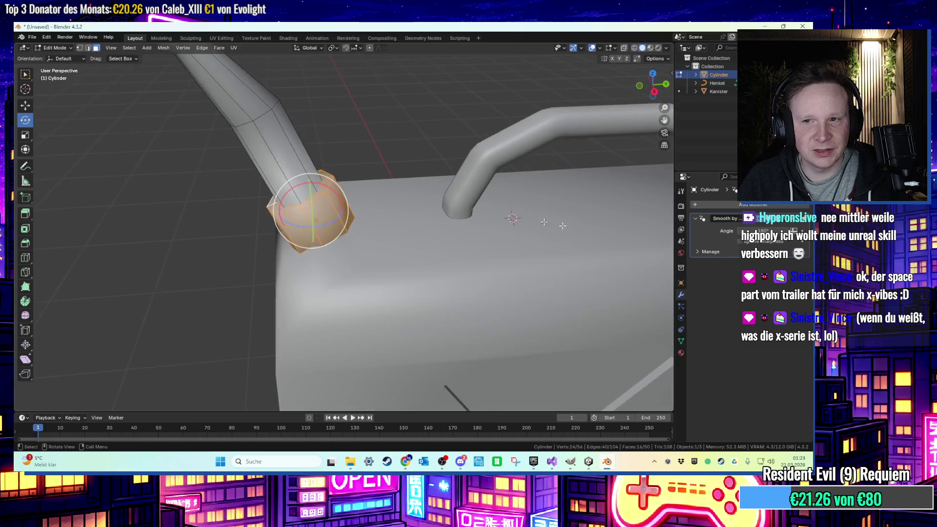
Assign a new material named farbe1 to the spout's base-ring faces.
left_click(682, 342)
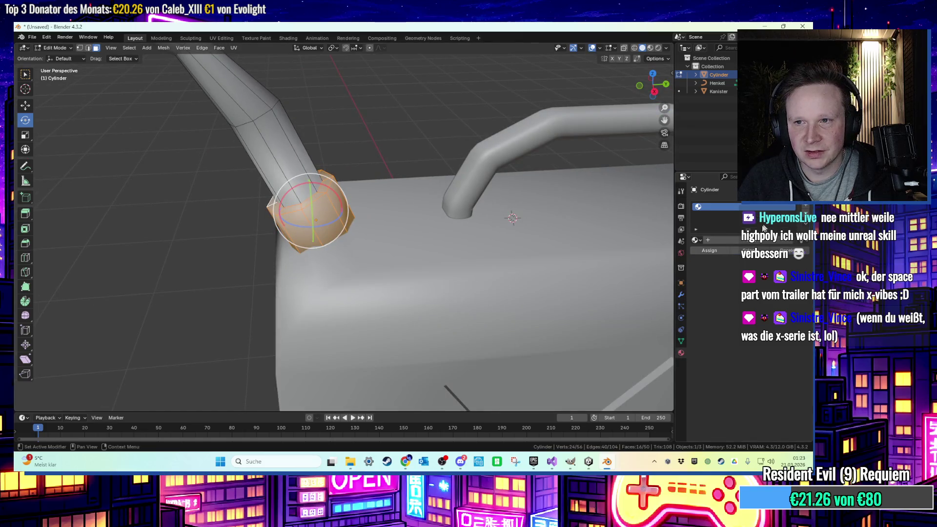
left_click(757, 241)
type("farbew")
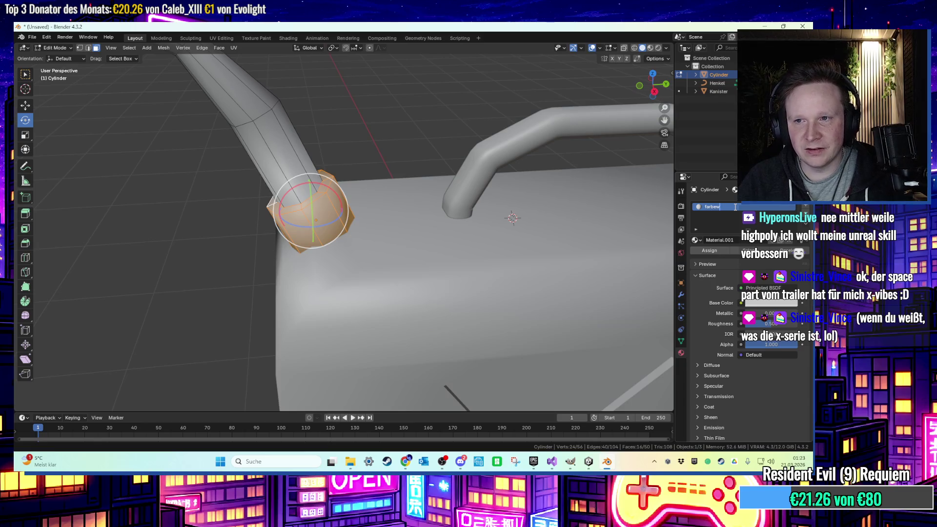
key("BackSpace")
type("1")
key("Return")
Invert the selection and give the rest of the spout a second material, farbe2.
left_click(129, 48)
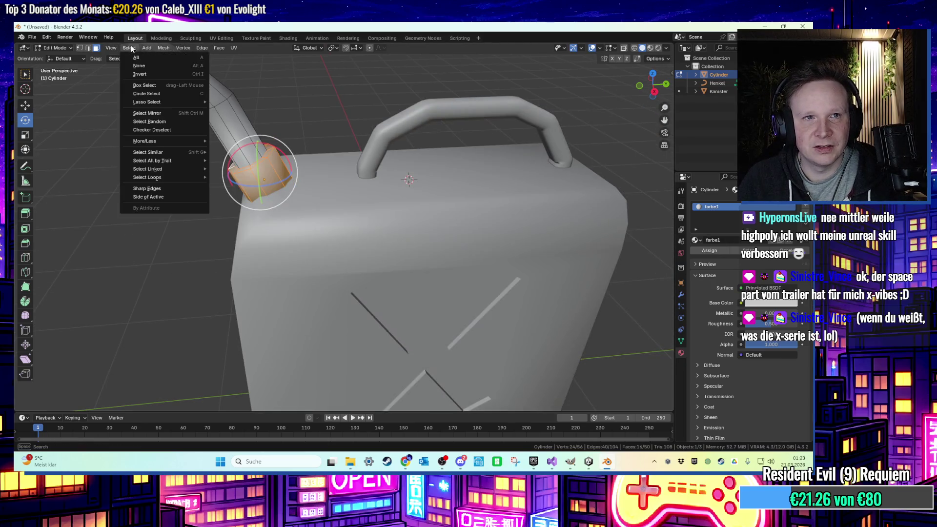
left_click(147, 77)
left_click(804, 207)
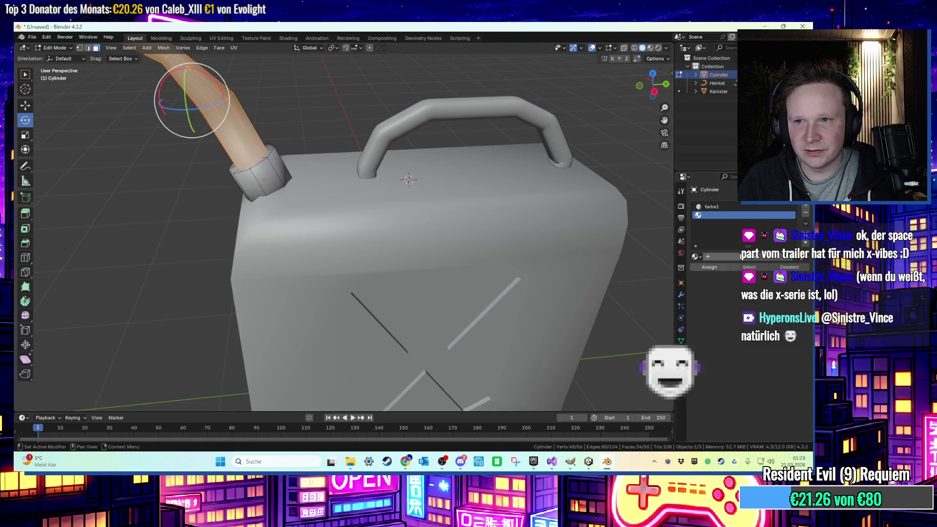
left_click(717, 256)
double_click(728, 215)
type("farbe")
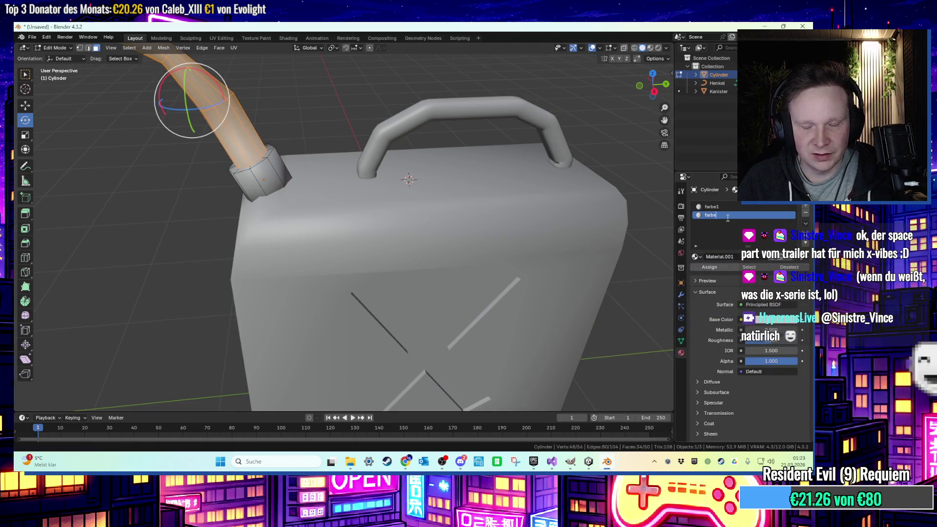
type("2")
key("Return")
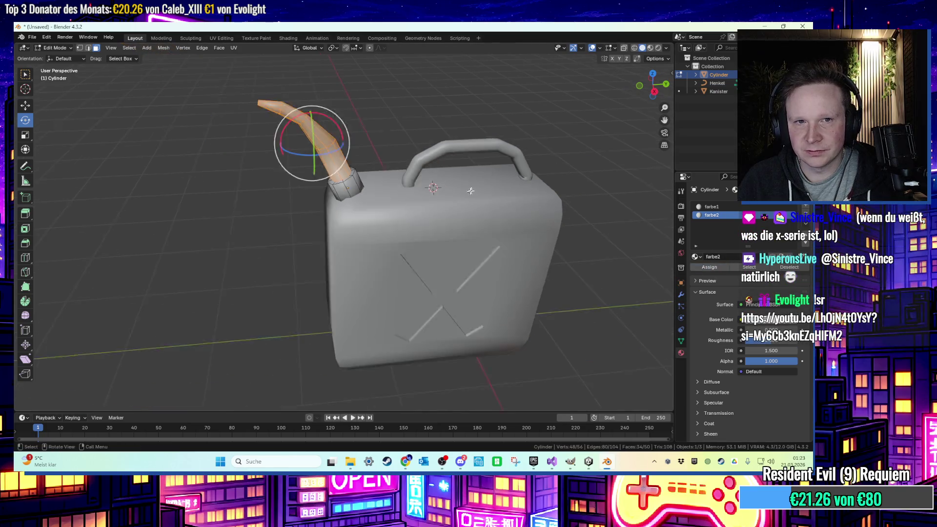
key("alt+a")
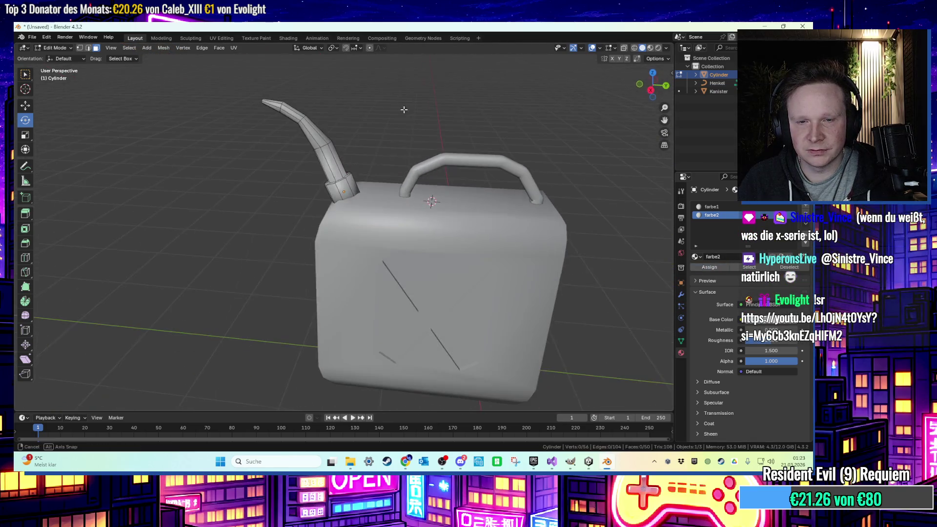
left_click(31, 37)
Export the canister to the Desktop as benzinkanister.fbx, then minimize Blender.
mouse_move(54, 165)
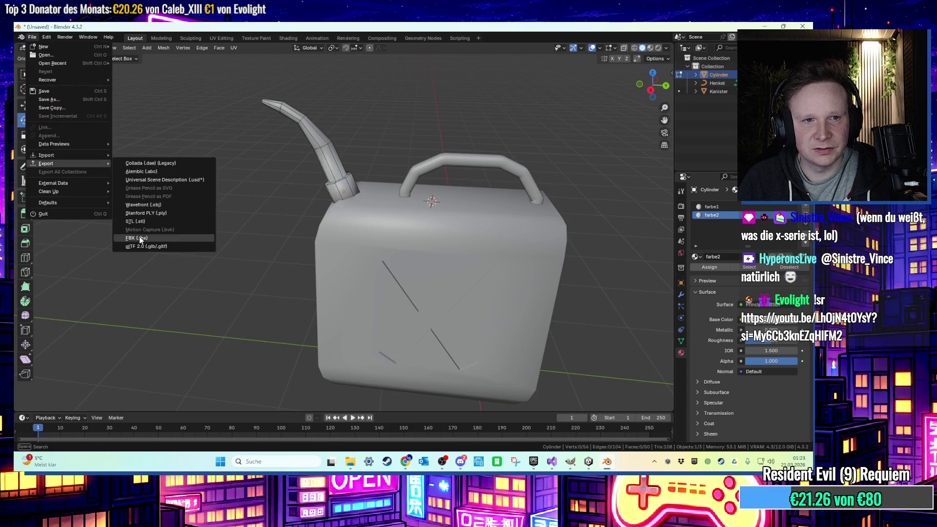
left_click(130, 239)
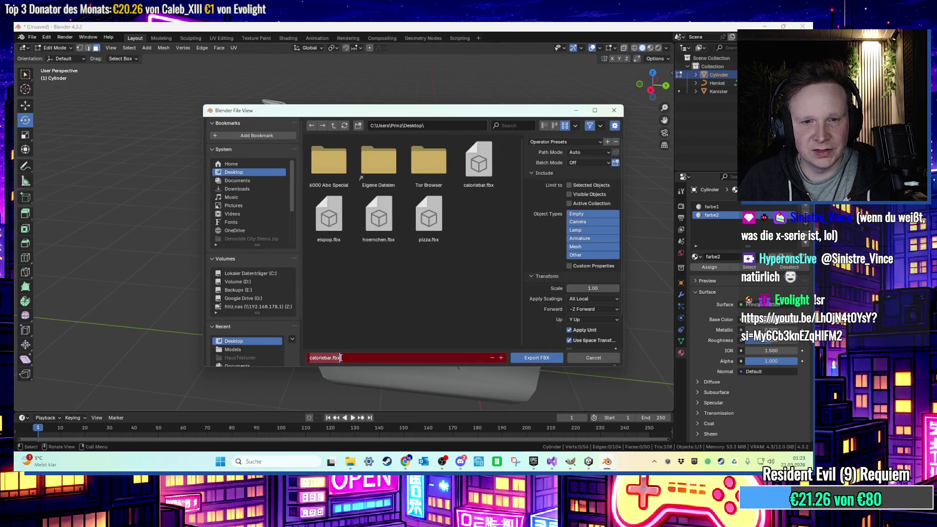
key("BackSpace")
key("BackSpace")
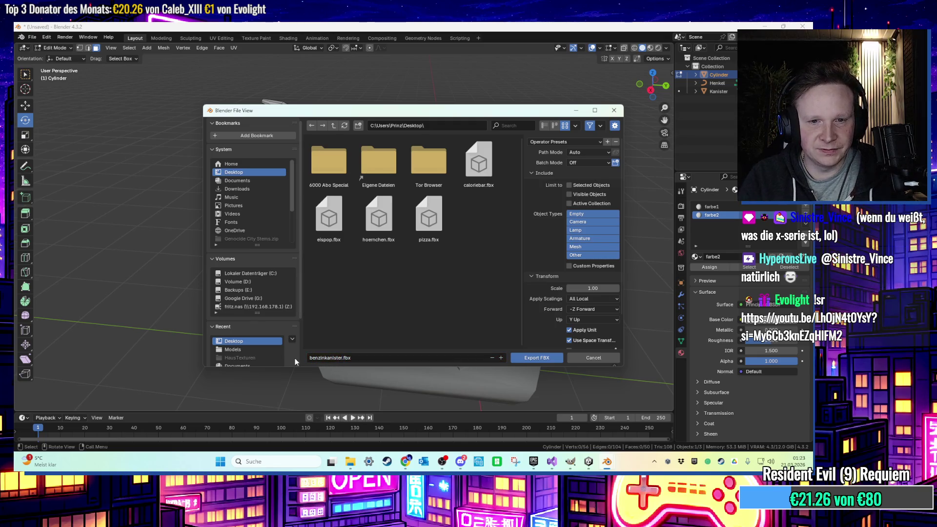
left_click(533, 360)
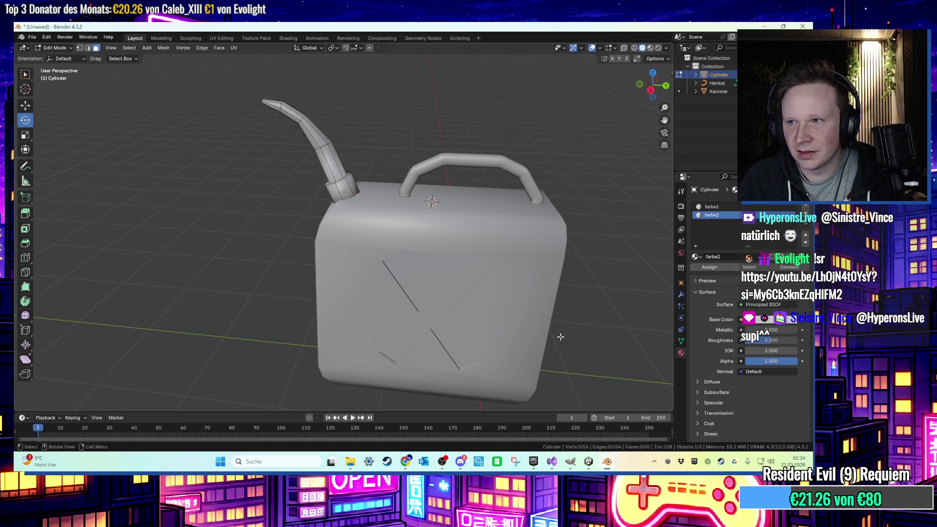
left_click(766, 26)
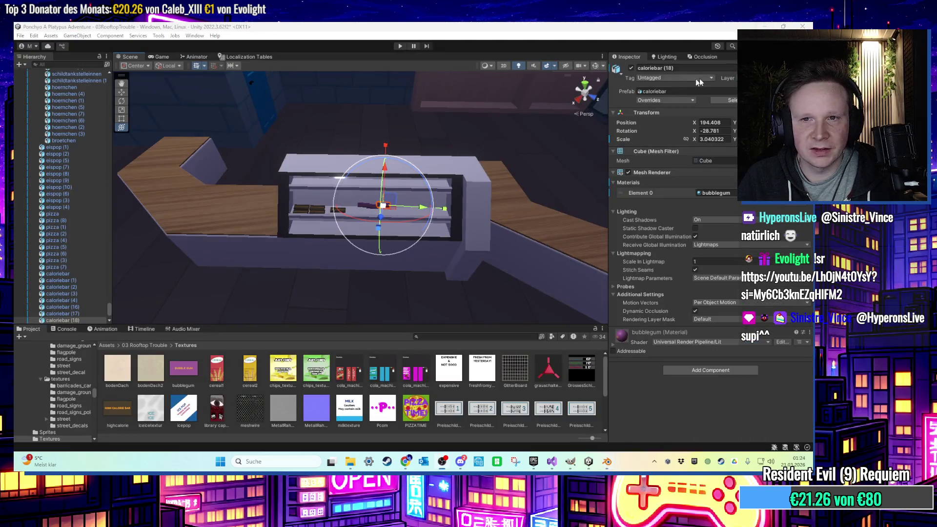
Import benzinkanister.fbx from the desktop into the project's Models folder.
left_click(159, 346)
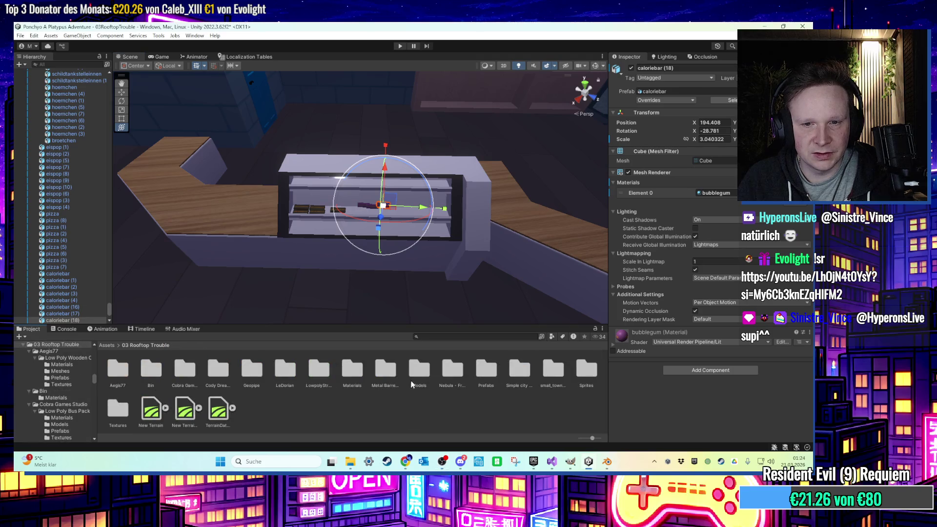
double_click(419, 381)
left_click(587, 463)
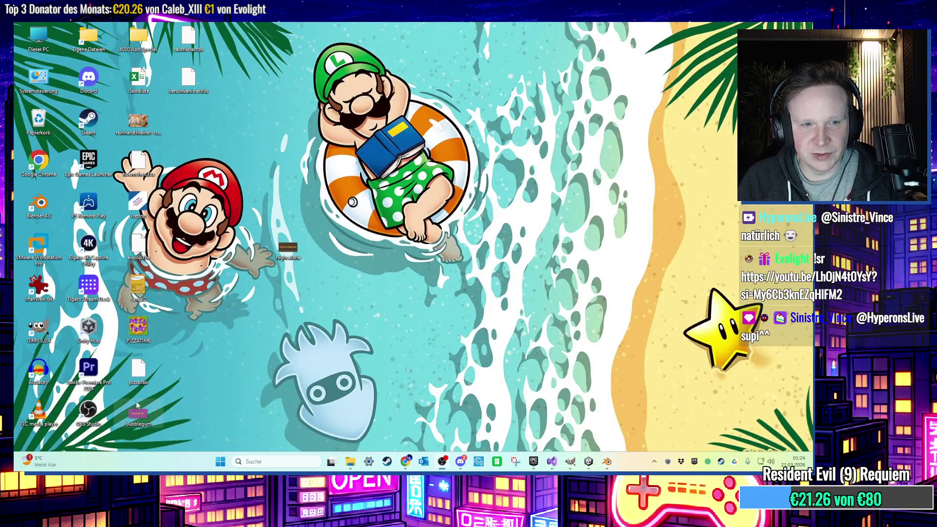
left_click_drag(189, 81, 532, 376)
left_click_drag(588, 473, 532, 422)
Delete the middle and right shelves beside the cereal boxes.
mouse_move(307, 298)
left_mouse_down()
mouse_move(304, 278)
mouse_move(341, 272)
mouse_move(376, 288)
mouse_move(404, 279)
mouse_move(369, 279)
mouse_move(525, 203)
mouse_move(383, 252)
mouse_move(408, 254)
mouse_move(326, 257)
mouse_move(444, 184)
mouse_move(400, 239)
mouse_move(477, 251)
mouse_move(433, 173)
mouse_move(346, 270)
mouse_move(371, 250)
mouse_move(345, 234)
mouse_move(490, 224)
mouse_move(324, 220)
mouse_move(394, 218)
mouse_move(274, 234)
mouse_move(343, 196)
mouse_move(296, 244)
mouse_move(362, 164)
mouse_move(428, 175)
mouse_move(442, 96)
mouse_move(429, 139)
mouse_move(349, 189)
mouse_move(307, 174)
mouse_move(345, 192)
mouse_move(318, 247)
mouse_move(477, 159)
mouse_move(364, 218)
mouse_move(394, 220)
mouse_move(339, 221)
mouse_move(368, 176)
mouse_move(362, 205)
mouse_move(387, 188)
mouse_move(383, 167)
mouse_move(447, 163)
mouse_move(420, 157)
mouse_move(413, 171)
mouse_move(350, 179)
left_mouse_up()
left_click(343, 196)
key("Delete")
left_click(376, 178)
key("Delete")
left_click(327, 215)
left_click(350, 200)
Restore the shelf's rotation and nudge the yellow cereal box along X.
key("ctrl+z")
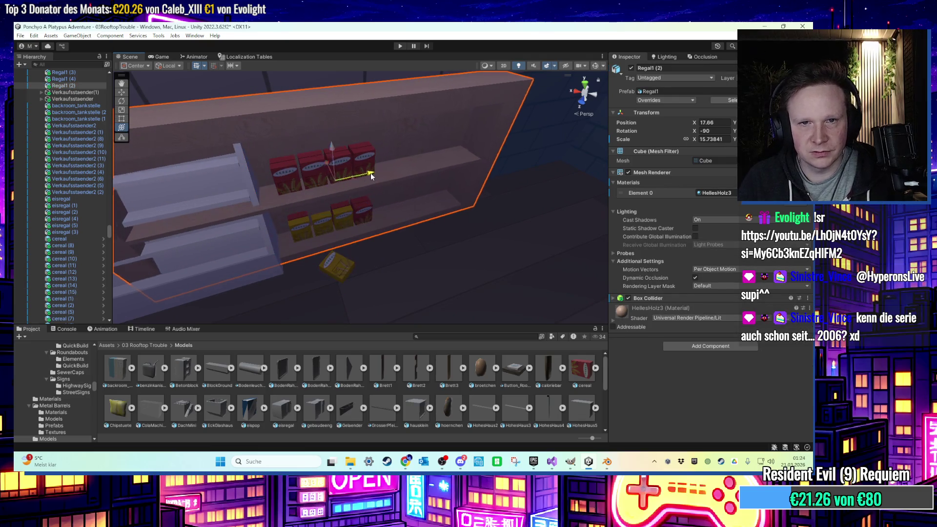
key("w")
mouse_move(485, 158)
left_mouse_down()
mouse_move(349, 192)
mouse_move(297, 177)
mouse_move(293, 161)
mouse_move(336, 191)
left_mouse_up()
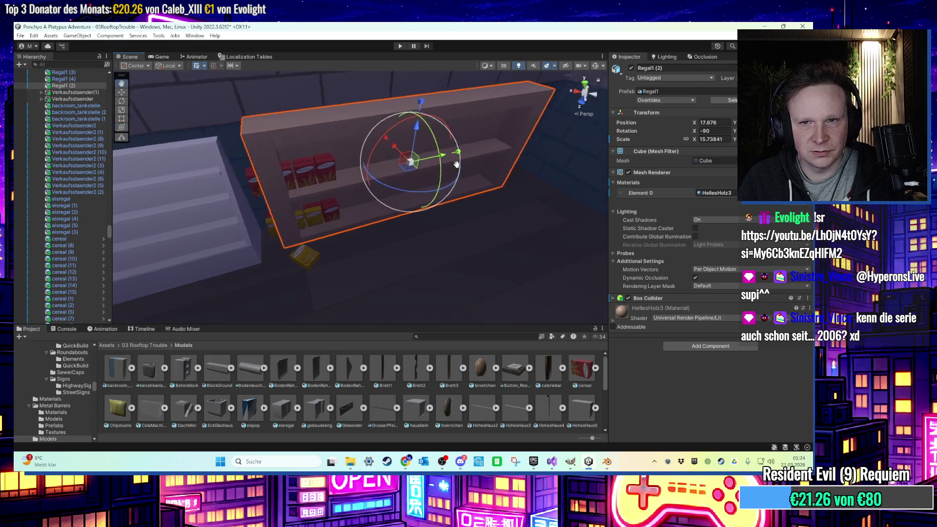
left_click(348, 268)
left_click_drag(347, 272, 337, 275)
key("f")
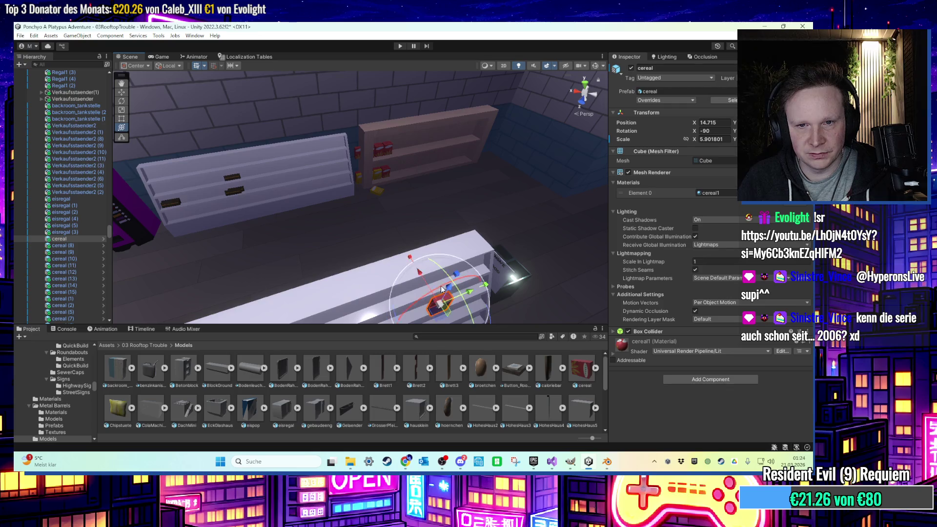
scroll(388, 210, "up", 3)
Move cereal (14) onto the near shelf top and tilt it against the shelf.
left_click(387, 166)
scroll(387, 181, "down", 2)
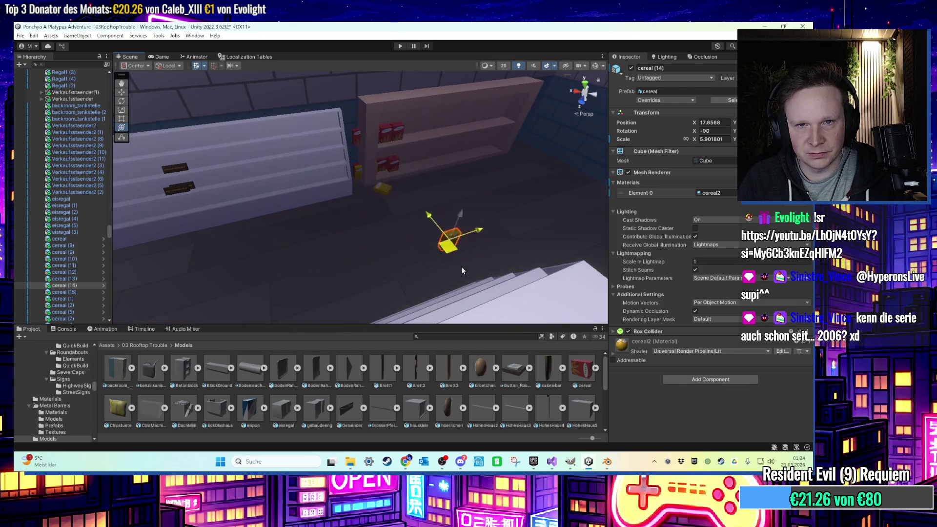
scroll(443, 250, "down", 2)
left_click_drag(439, 271, 463, 286)
scroll(398, 196, "up", 2)
left_click(398, 197)
scroll(403, 231, "up", 4)
scroll(403, 231, "up", 5)
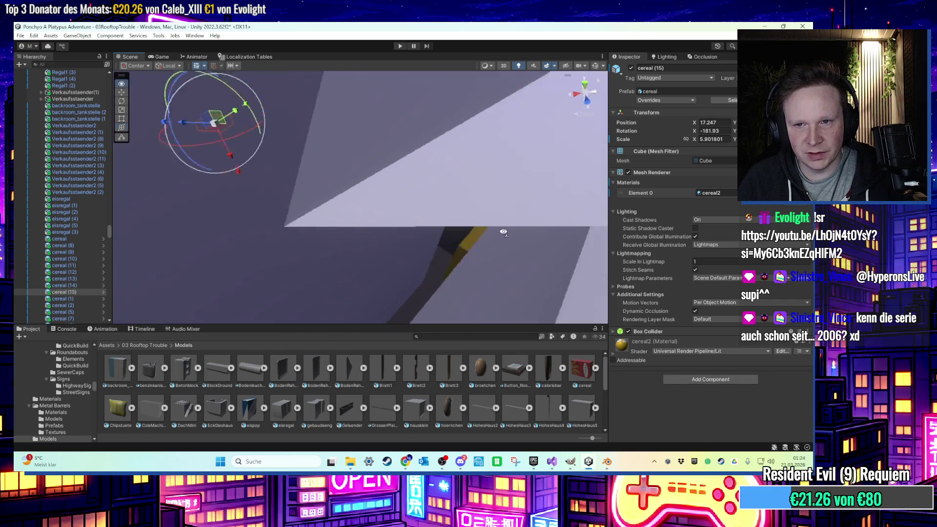
left_click(466, 234)
scroll(466, 233, "down", 5)
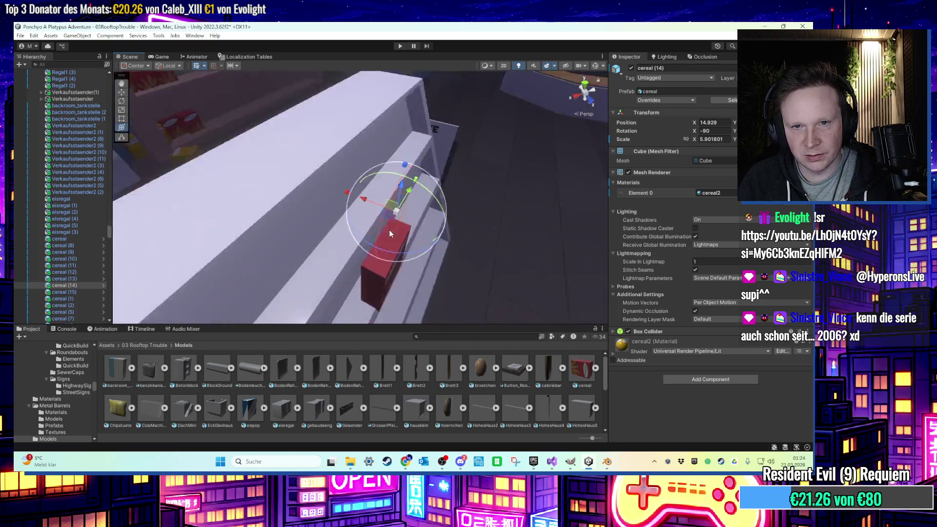
mouse_move(370, 219)
left_mouse_down()
mouse_move(350, 250)
mouse_move(352, 216)
left_mouse_up()
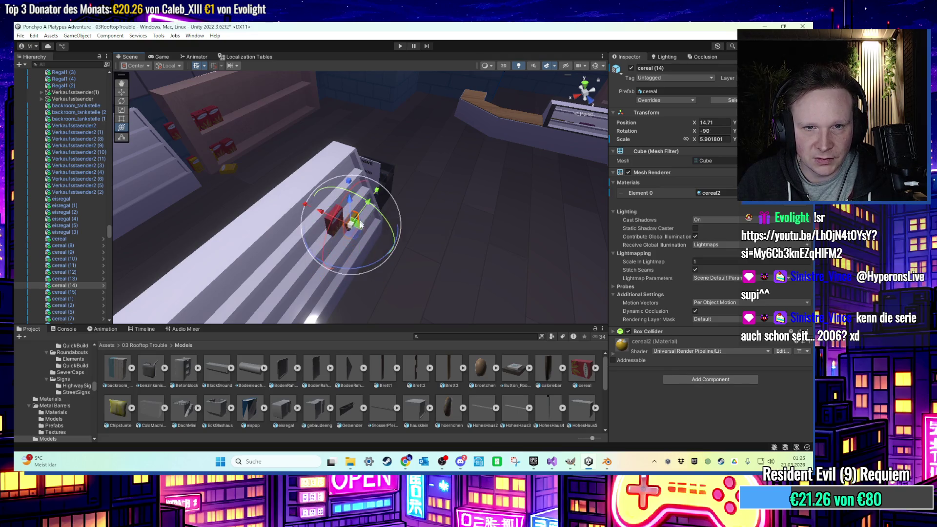
mouse_move(357, 214)
left_mouse_down()
mouse_move(356, 208)
mouse_move(360, 229)
left_mouse_up()
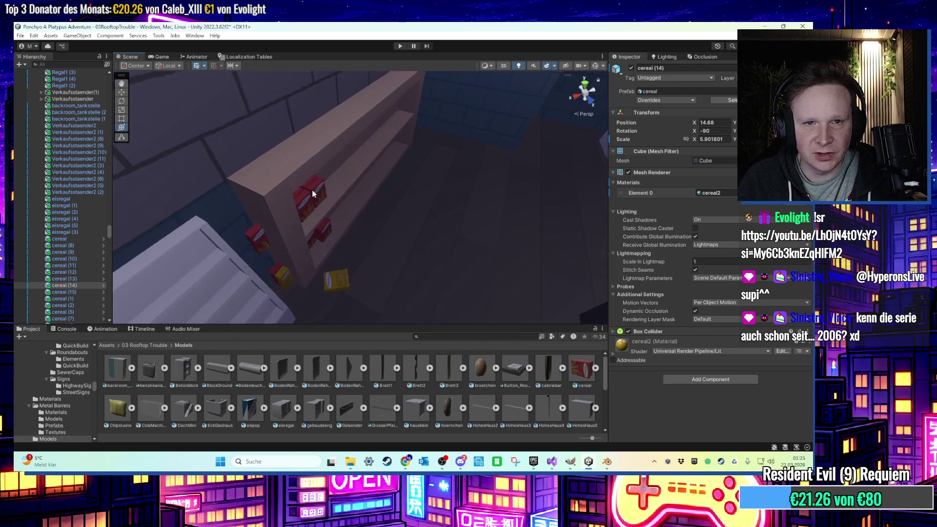
Delete the cereal (8) box from the shelf.
left_click(314, 194)
left_click(63, 246, "shift")
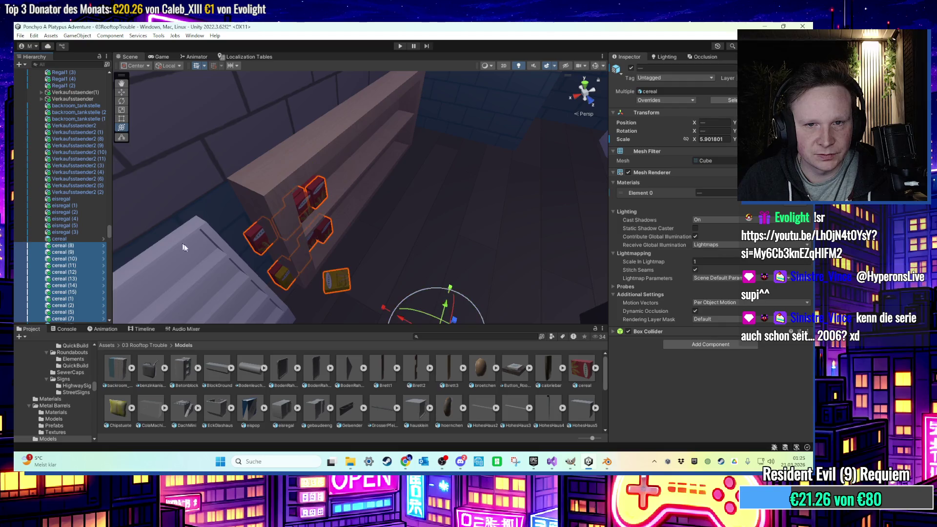
key("f")
mouse_move(325, 206)
left_mouse_down()
mouse_move(344, 216)
mouse_move(247, 203)
left_mouse_up()
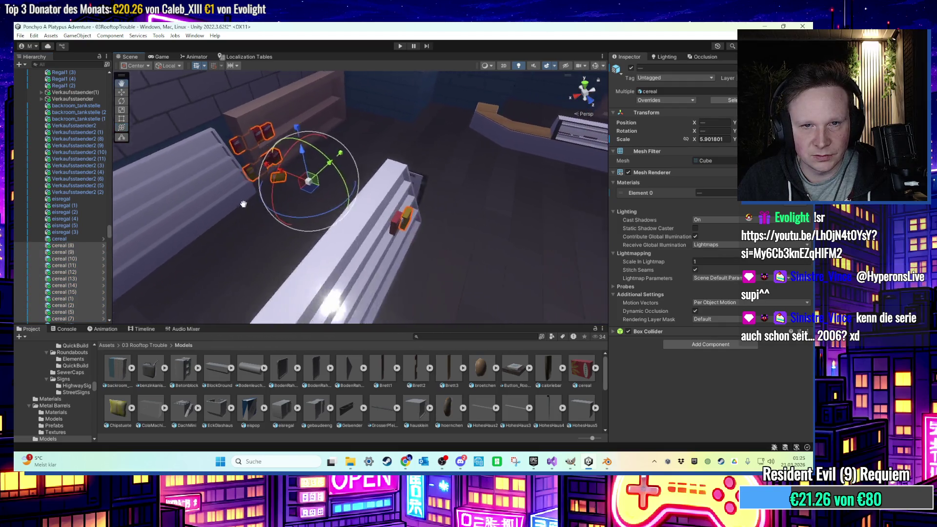
left_click(71, 242)
left_click(71, 245)
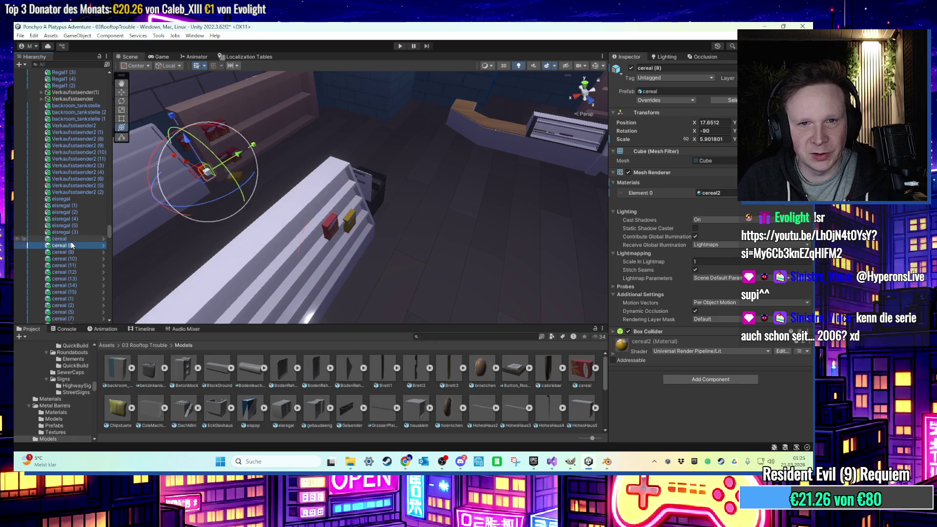
key("Delete")
Parent cereal (14) under the cereal object in the Hierarchy.
left_click(71, 245)
key("Down")
key("Down")
key("Down")
key("Up")
left_click_drag(79, 277, 72, 239)
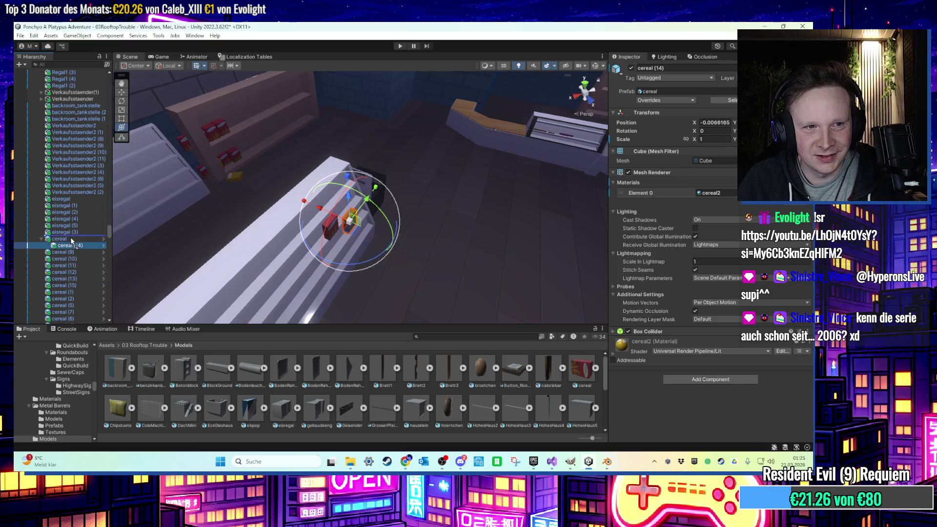
Delete the surplus boxes cereal (9) through cereal (3).
left_click(73, 253)
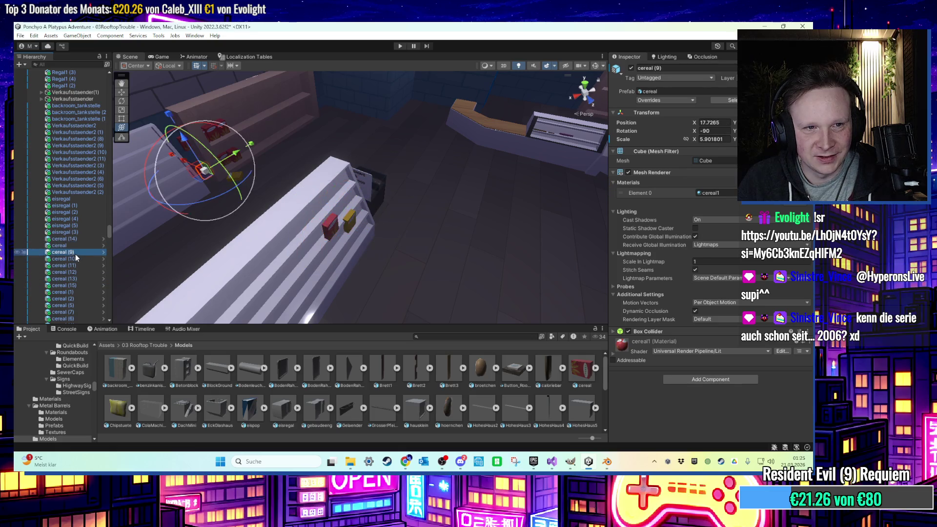
scroll(78, 246, "down", 5)
left_click(78, 207, "shift")
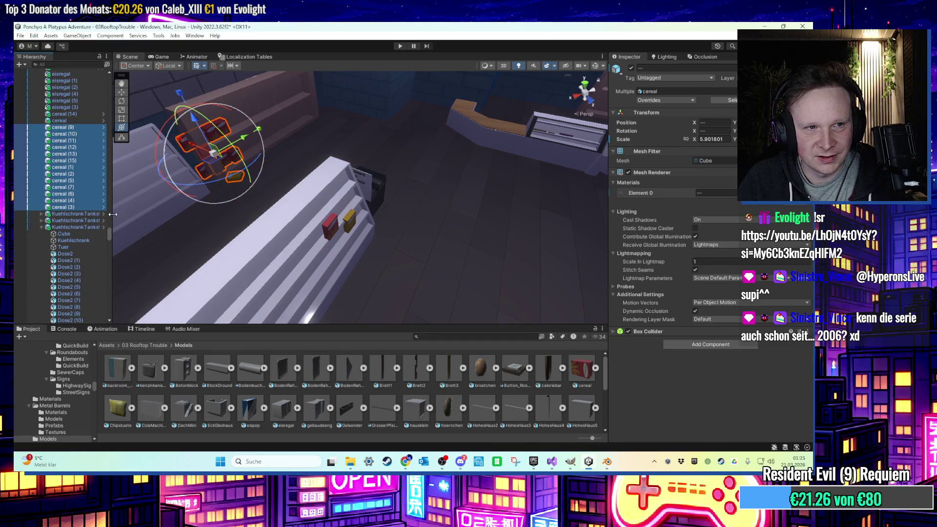
key("Delete")
mouse_move(341, 209)
left_mouse_down()
mouse_move(379, 217)
mouse_move(282, 250)
mouse_move(312, 234)
mouse_move(244, 226)
left_mouse_up()
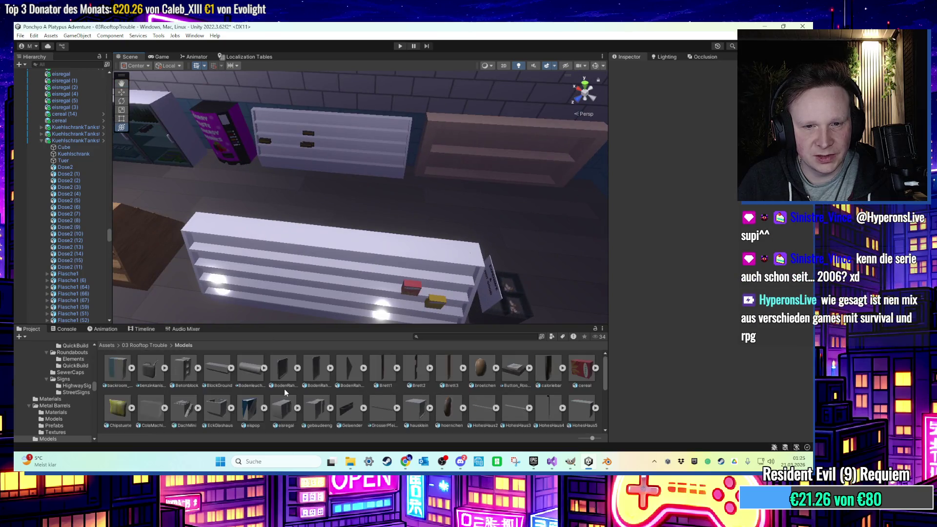
Drop the benzinkanister model into the room and set its scale to 0.25.
left_click_drag(157, 374, 376, 198)
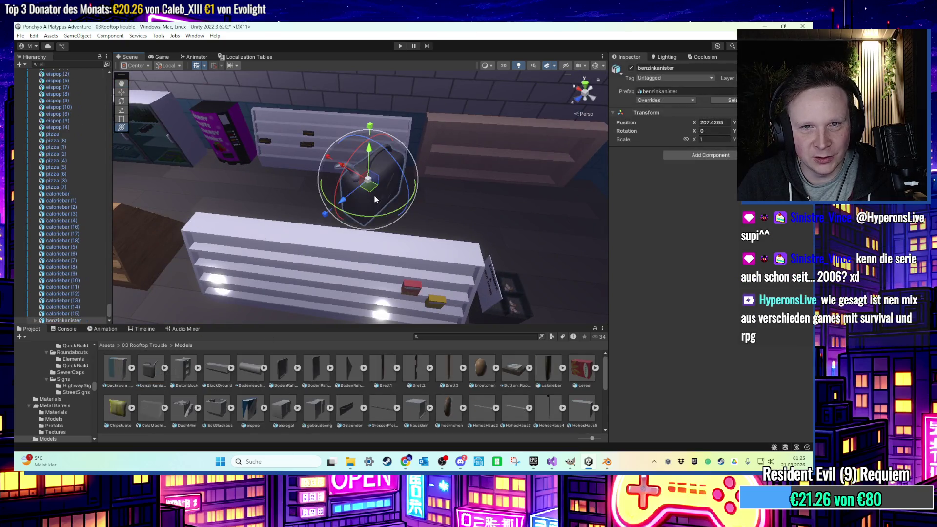
key("f")
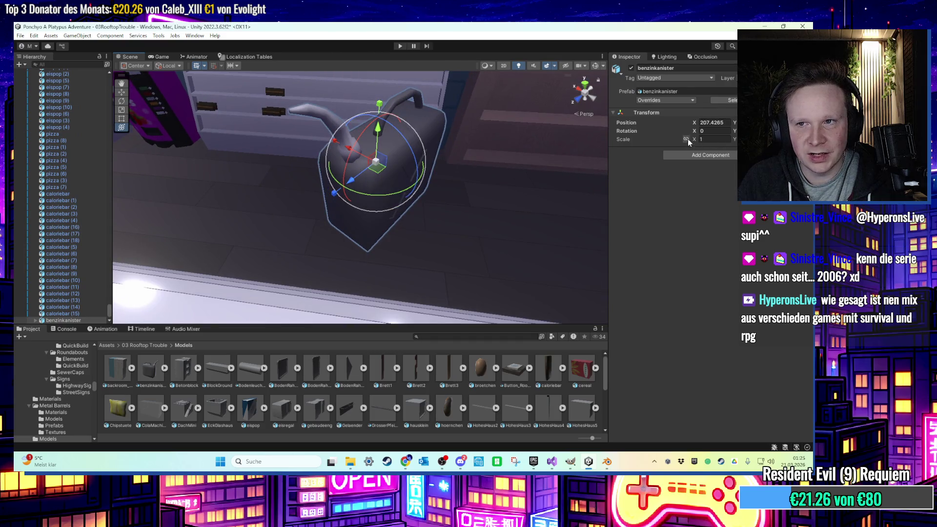
left_click(714, 139)
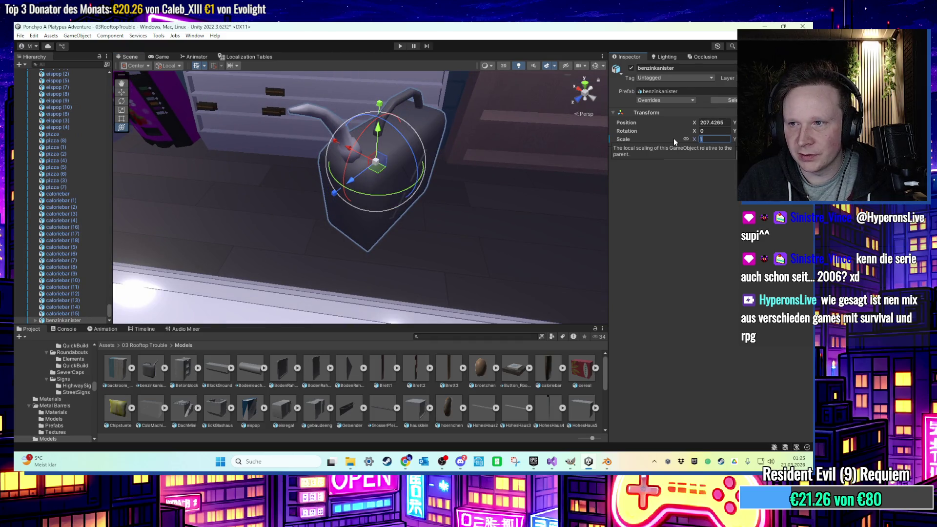
type("0.2")
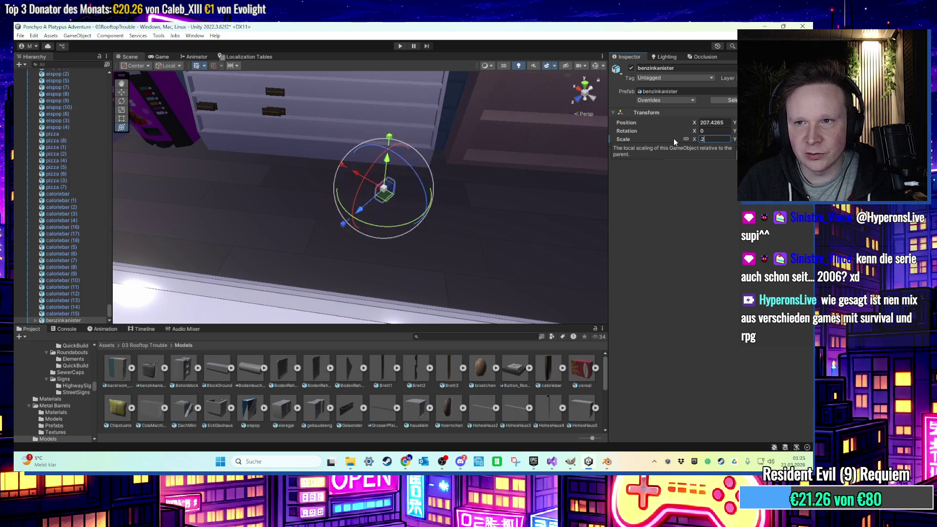
left_click_drag(409, 192, 581, 163)
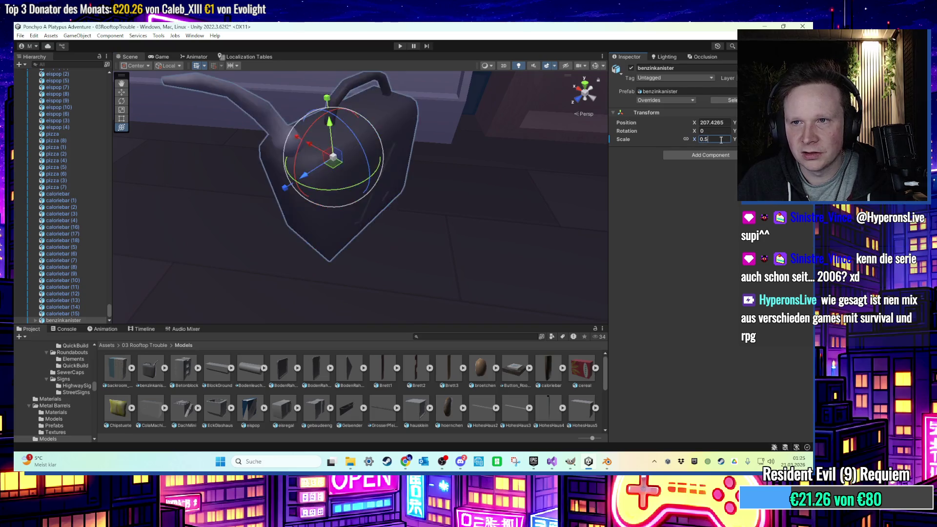
type("5")
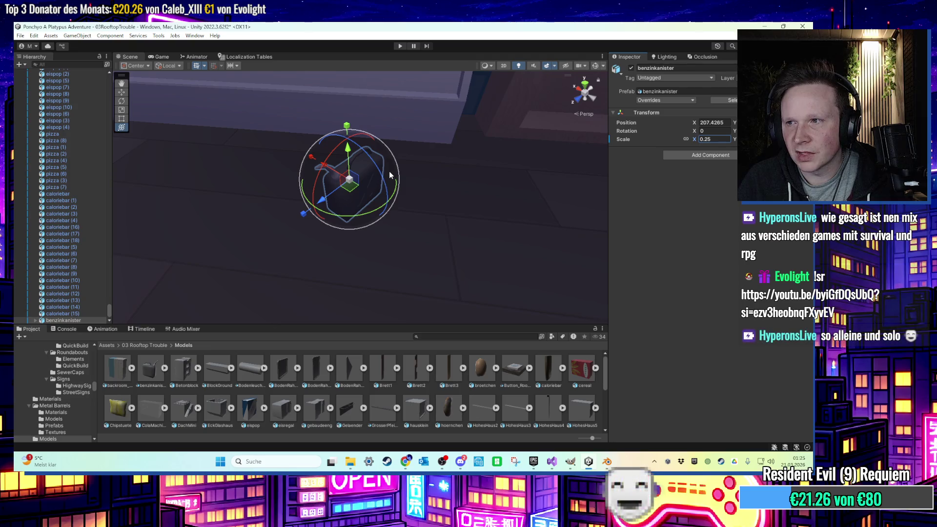
scroll(388, 170, "up", 8)
key("f")
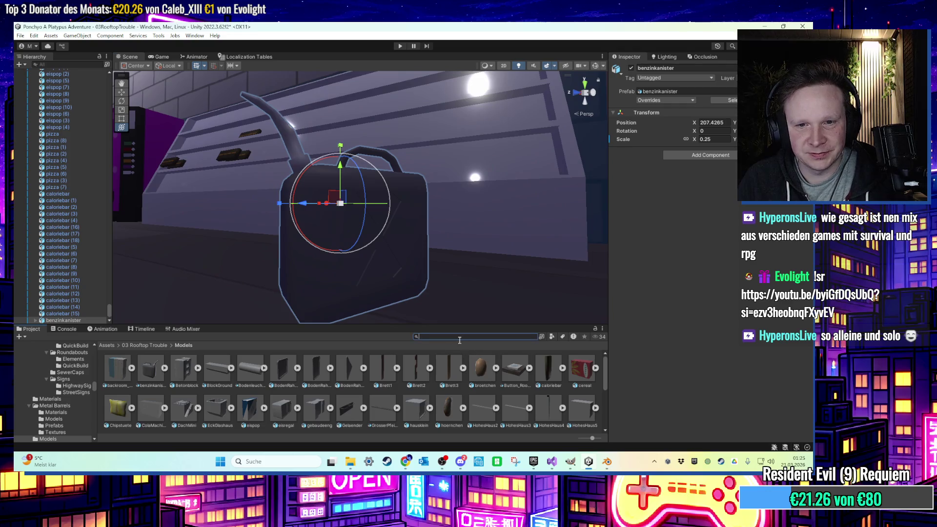
Give the kanister a red 'rot' body material and black 'schwar' spout and handle.
type("pot")
key("BackSpace")
type("ot")
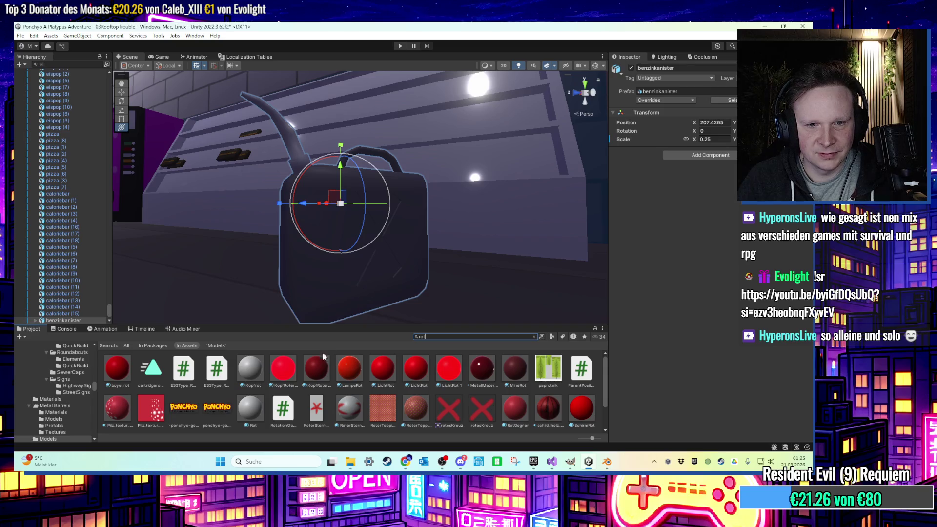
left_click_drag(316, 369, 342, 245)
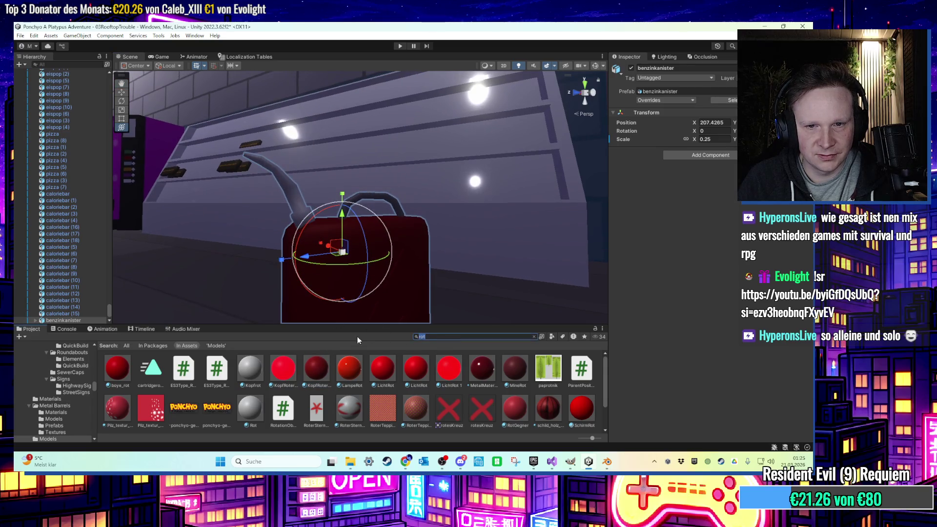
type("schwar")
mouse_move(397, 243)
left_mouse_down()
mouse_move(288, 329)
mouse_move(348, 288)
left_mouse_up()
mouse_move(261, 390)
left_mouse_down()
mouse_move(285, 193)
mouse_move(373, 306)
left_mouse_up()
mouse_move(247, 406)
left_mouse_down()
mouse_move(413, 222)
mouse_move(400, 177)
left_mouse_up()
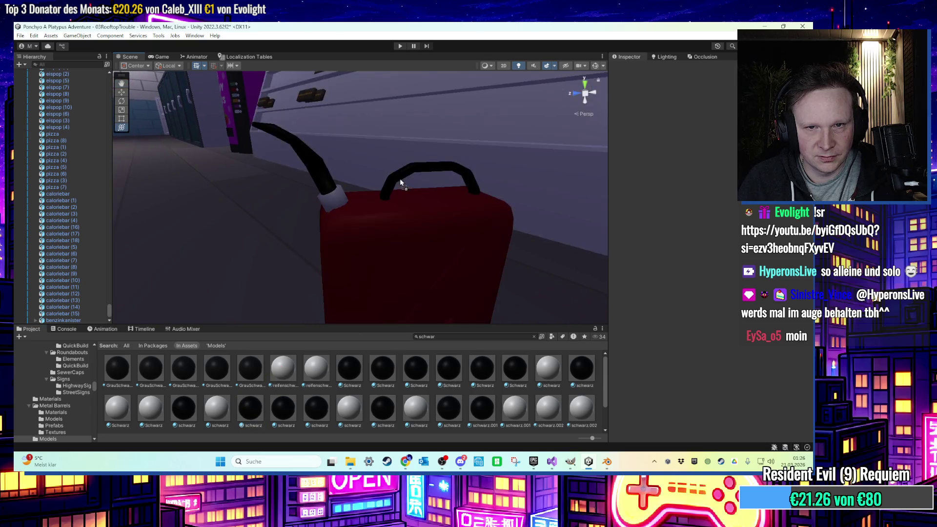
Move and rotate the benzinkanister so it stands beside the shelf.
scroll(373, 213, "down", 5)
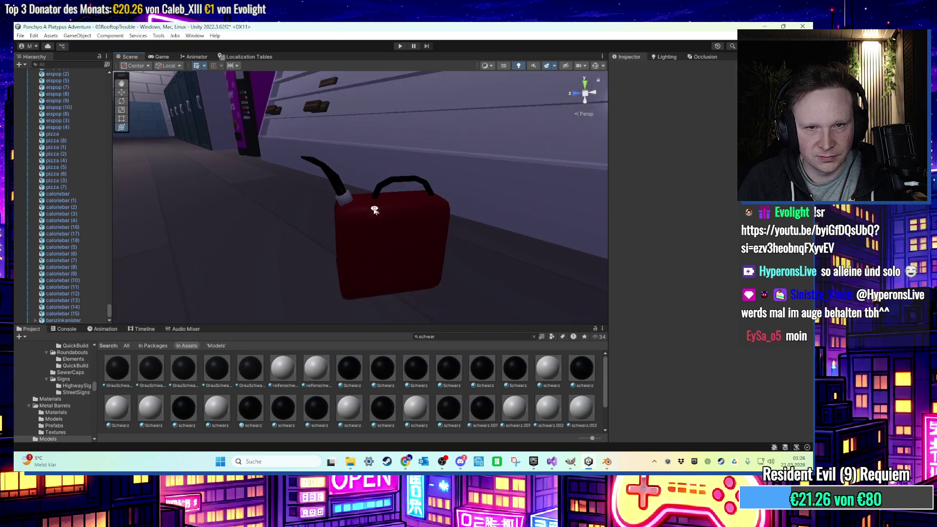
left_click(373, 213)
mouse_move(307, 197)
left_mouse_down()
mouse_move(480, 151)
mouse_move(315, 250)
mouse_move(308, 239)
mouse_move(385, 256)
mouse_move(371, 258)
left_mouse_up()
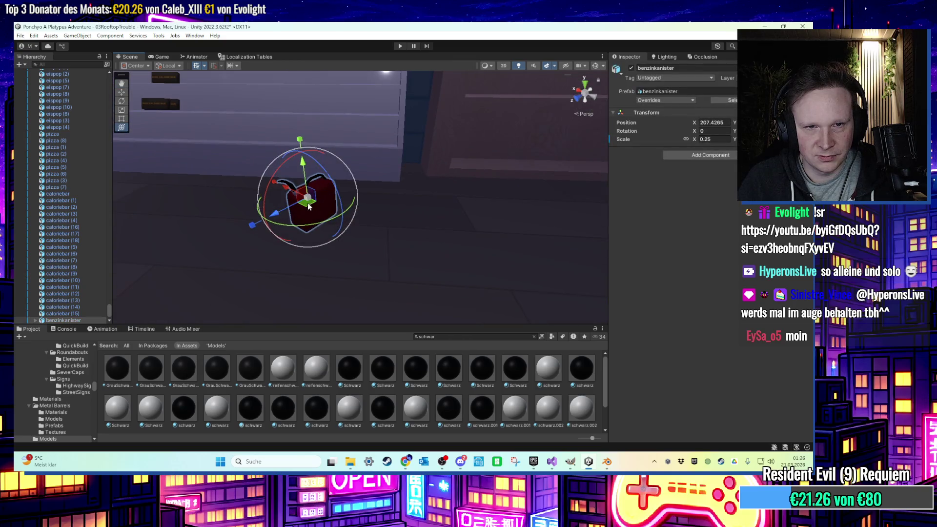
mouse_move(312, 234)
left_mouse_down()
mouse_move(318, 251)
mouse_move(295, 218)
left_mouse_up()
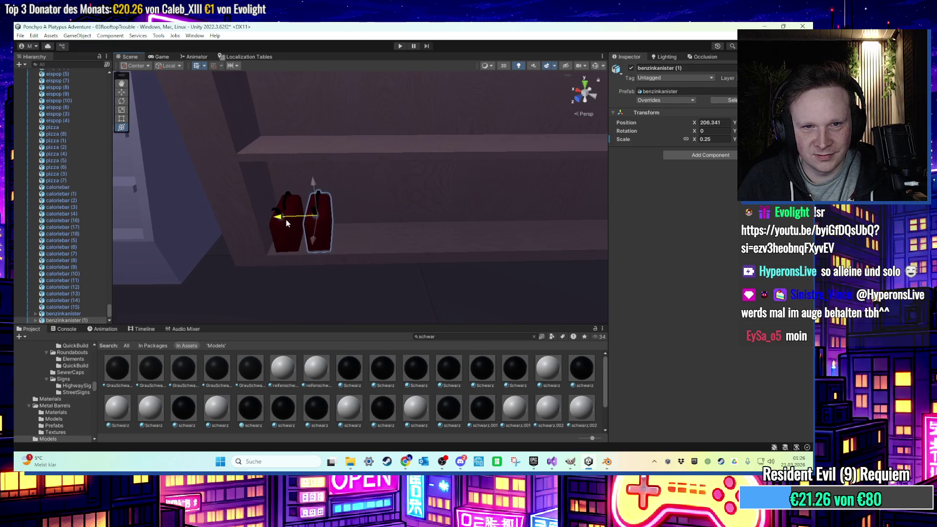
Select both fuel canisters and lift them up along Y.
scroll(275, 233, "up", 3)
scroll(275, 233, "up", 5)
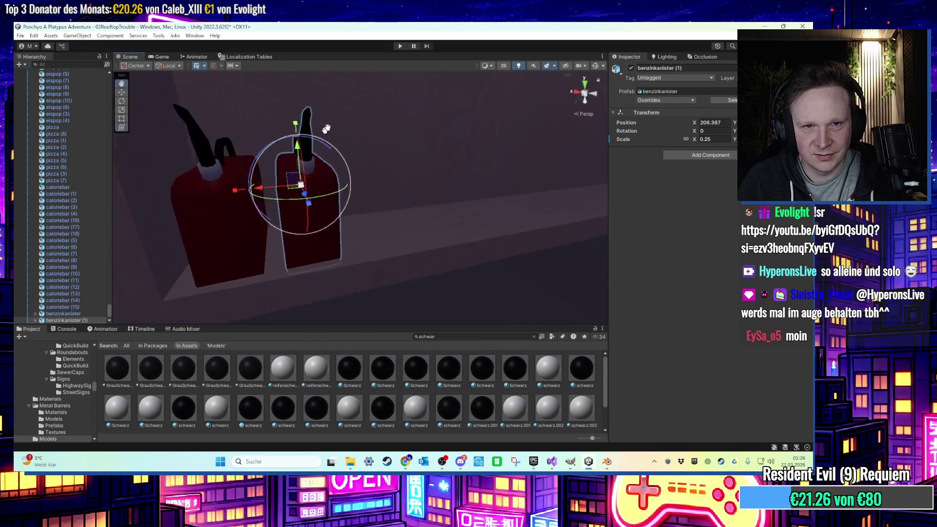
mouse_move(317, 167)
left_mouse_down()
mouse_move(318, 111)
mouse_move(338, 140)
mouse_move(320, 163)
mouse_move(314, 154)
left_mouse_up()
left_click(319, 122)
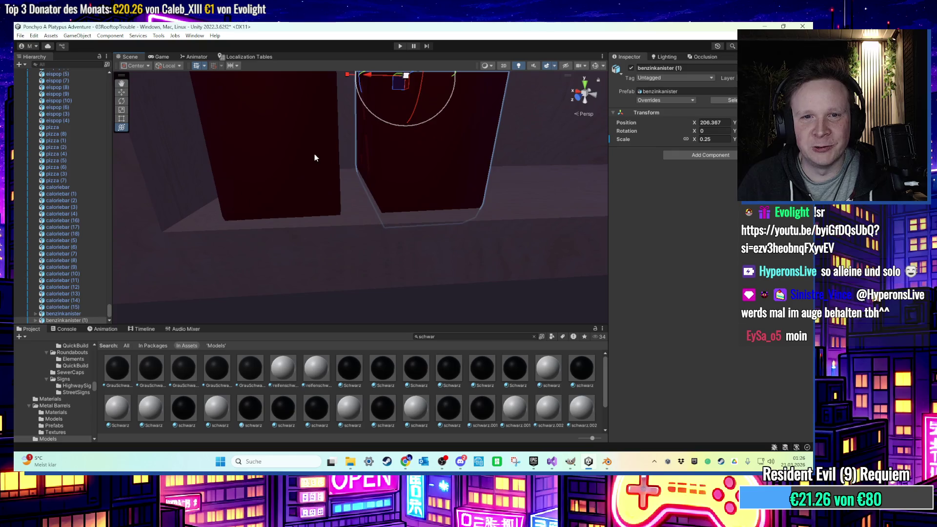
left_click(425, 146, "shift")
key("f")
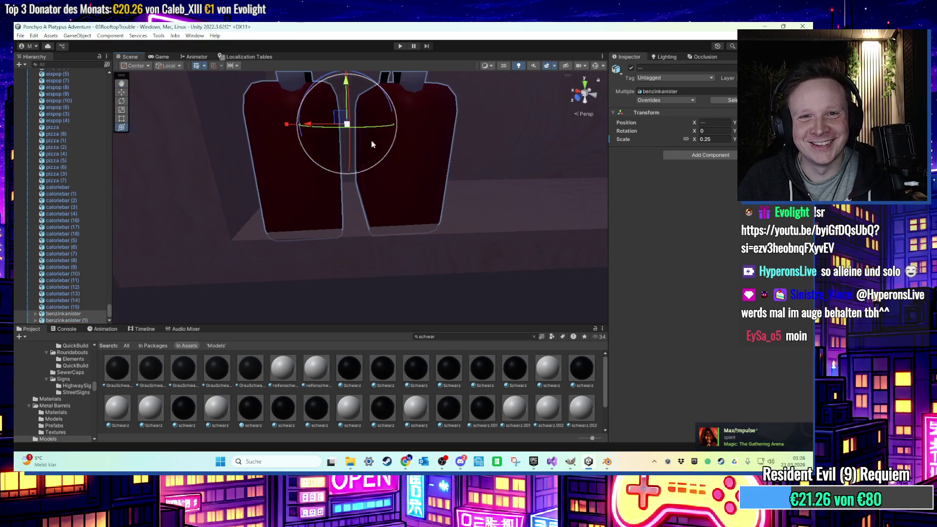
left_click_drag(345, 89, 344, 75)
Slide benzinkanister (1) along the shelf on X.
mouse_move(434, 132)
left_mouse_down()
mouse_move(419, 161)
mouse_move(346, 178)
mouse_move(403, 183)
mouse_move(338, 221)
left_mouse_up()
left_click(416, 197)
left_click(380, 191)
key("f")
left_click_drag(299, 191, 383, 192)
key("f")
Duplicate the canister several times, spacing the copies along the shelf.
key("ctrl+d")
key("f")
scroll(334, 205, "down", 2)
key("ctrl+d")
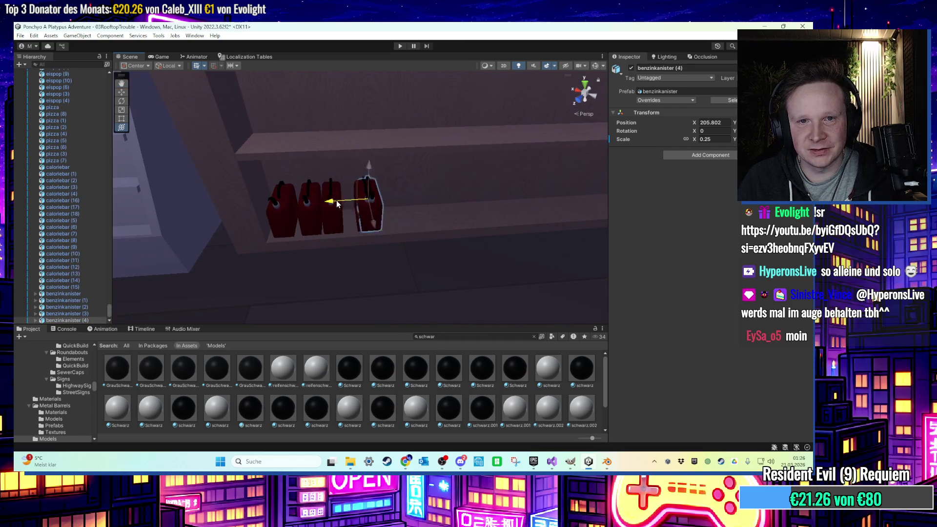
key("f")
key("ctrl+d")
mouse_move(348, 212)
left_mouse_down()
mouse_move(218, 218)
mouse_move(230, 218)
left_mouse_up()
key("ctrl+d")
key("ctrl+d")
key("ctrl+d")
key("ctrl+d")
Duplicate three canisters, slide the copies right, and shift benzinkanister (12) left.
left_click(344, 216, "shift")
left_click(379, 216, "shift")
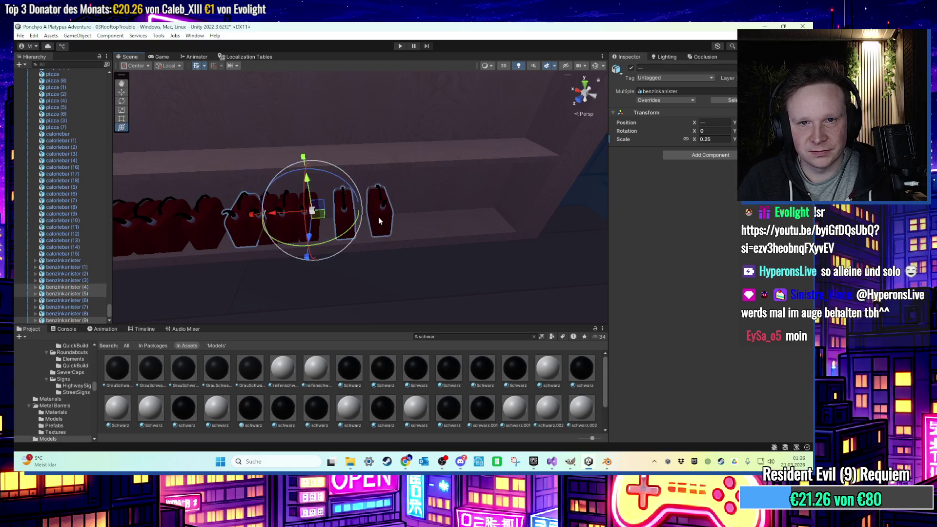
key("ctrl+d")
left_click_drag(349, 211, 445, 223)
key("f")
scroll(415, 224, "up", 3)
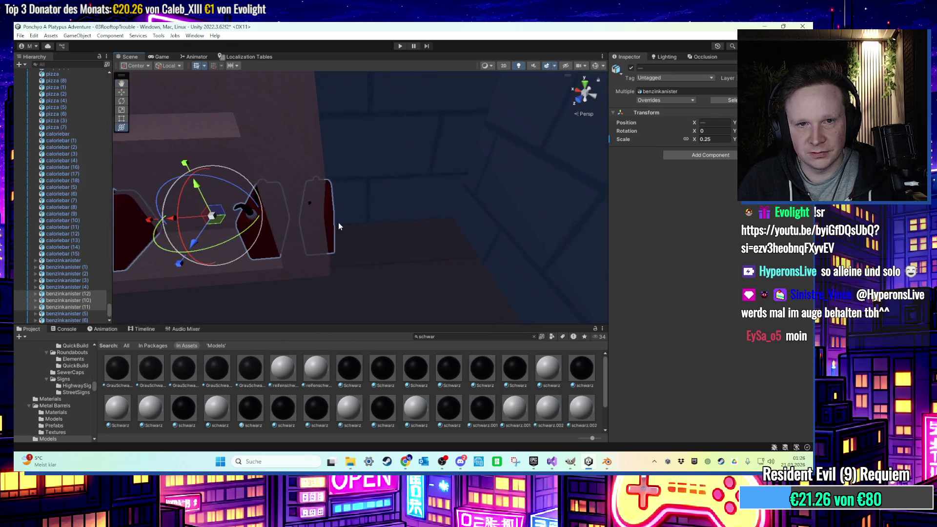
left_click(334, 228)
left_click_drag(325, 218, 228, 215)
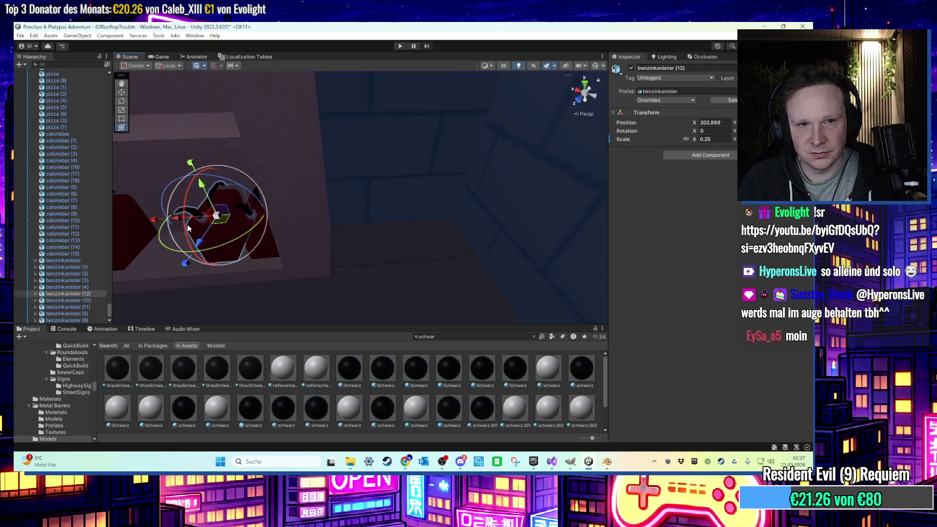
Select the whole range of canisters and move the row along Z onto the shelf.
left_click(68, 260)
scroll(81, 244, "down", 2)
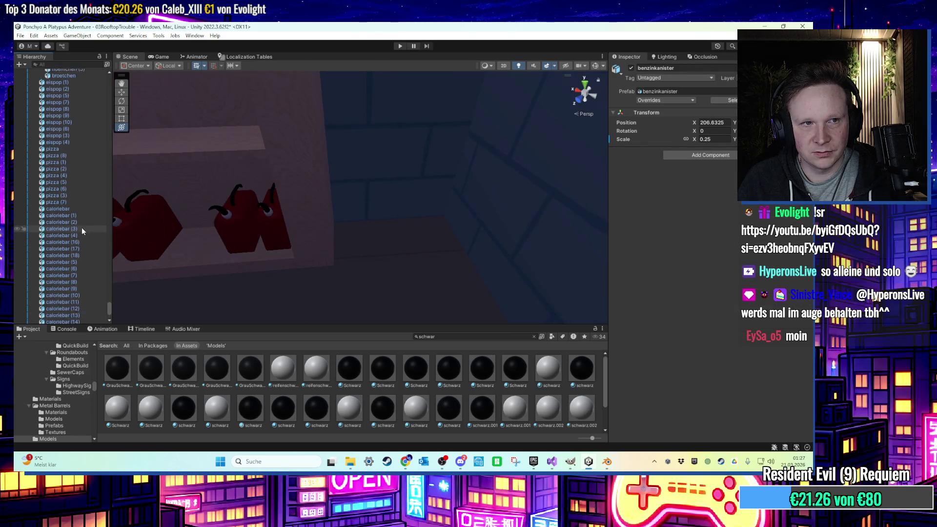
scroll(415, 224, "down", 3)
left_click(416, 223)
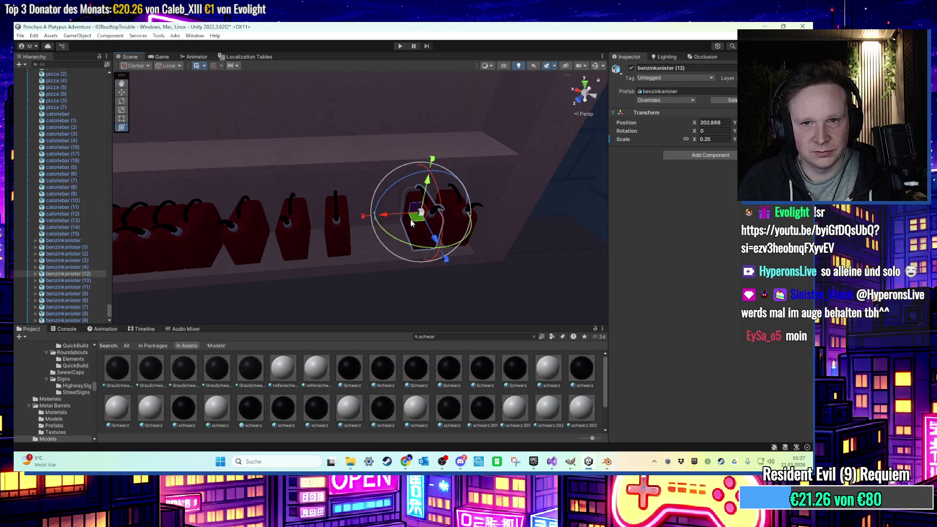
left_click(69, 242)
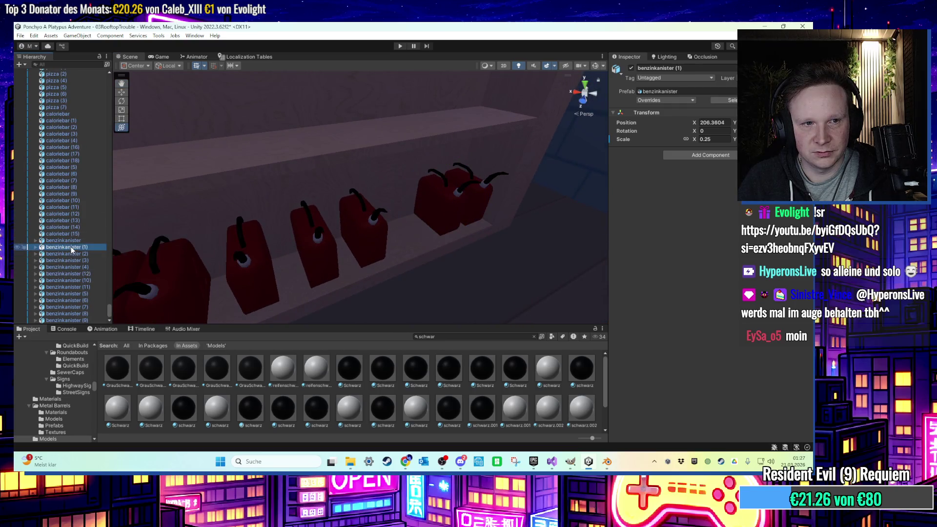
left_click(71, 319, "shift")
key("f")
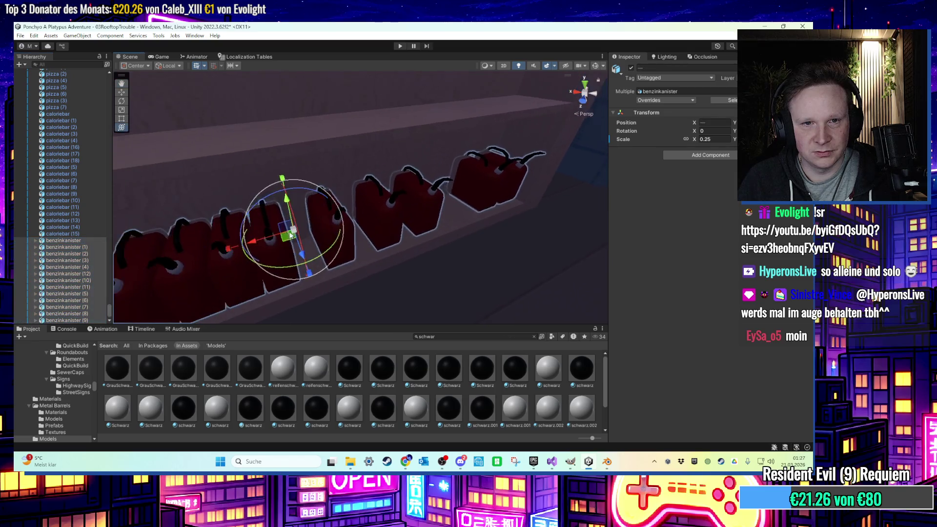
mouse_move(411, 241)
left_mouse_down()
mouse_move(383, 188)
mouse_move(381, 161)
mouse_move(188, 201)
mouse_move(146, 229)
left_mouse_up()
Delete three surplus fuel canisters from the gas-station shelf.
scroll(68, 219, "down", 5)
left_click(69, 277, "ctrl")
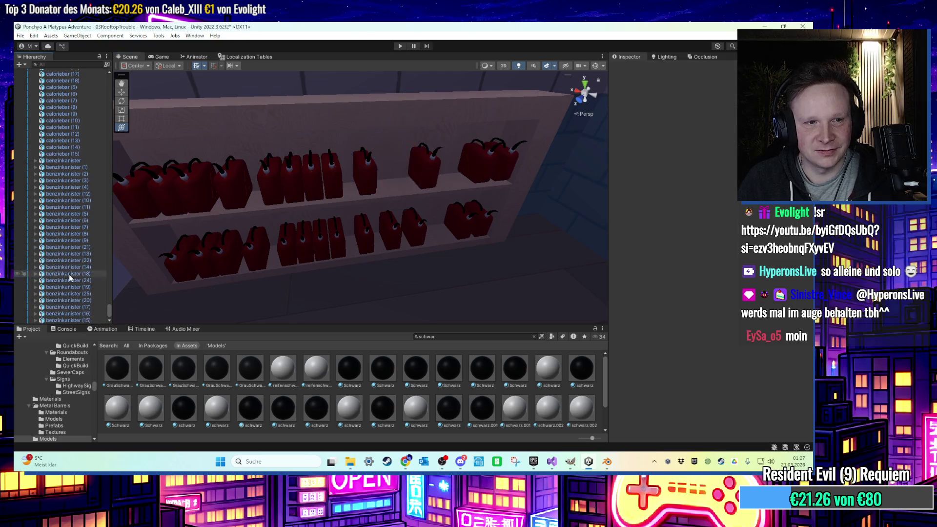
left_click(70, 277)
key("Delete")
left_click(71, 292)
key("Delete")
left_click(69, 271)
key("Delete")
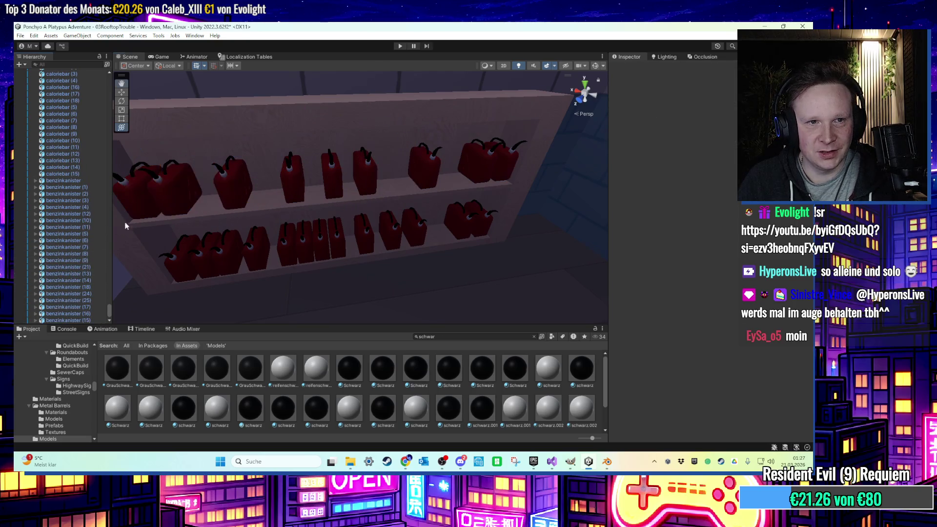
Select shelf canisters including benzinkanister (21) and search the Project panel for 'blau'.
left_click(226, 195)
scroll(226, 207, "up", 5)
scroll(223, 224, "down", 3)
left_click(272, 220, "ctrl")
scroll(274, 181, "up", 2)
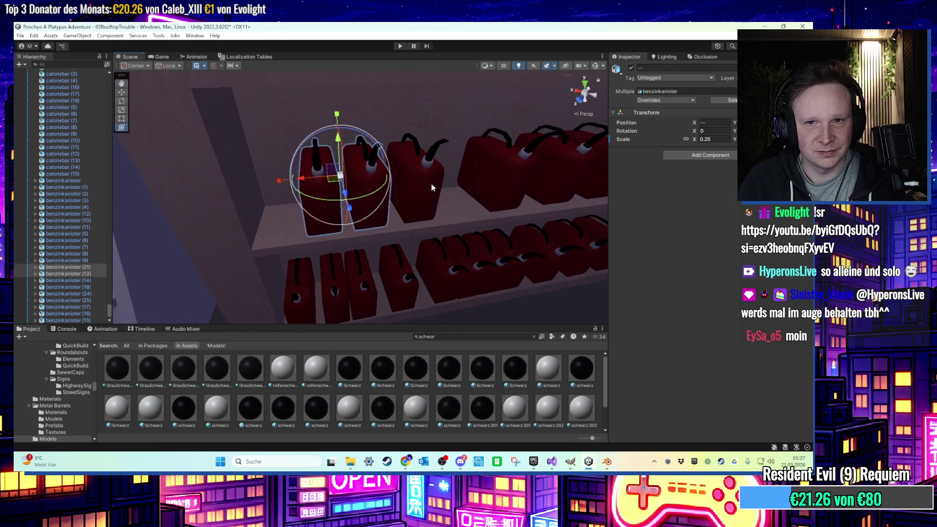
scroll(431, 188, "down", 3)
left_click(454, 337)
type("b")
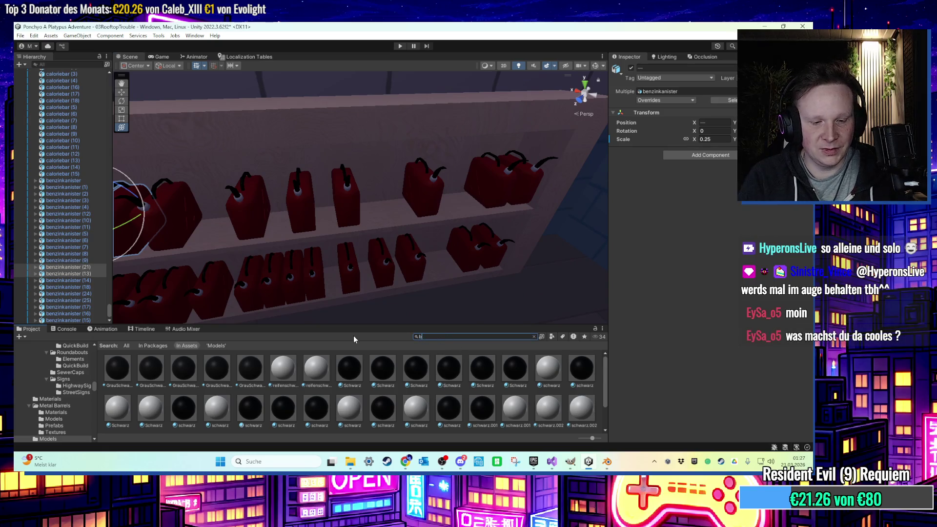
type("lau")
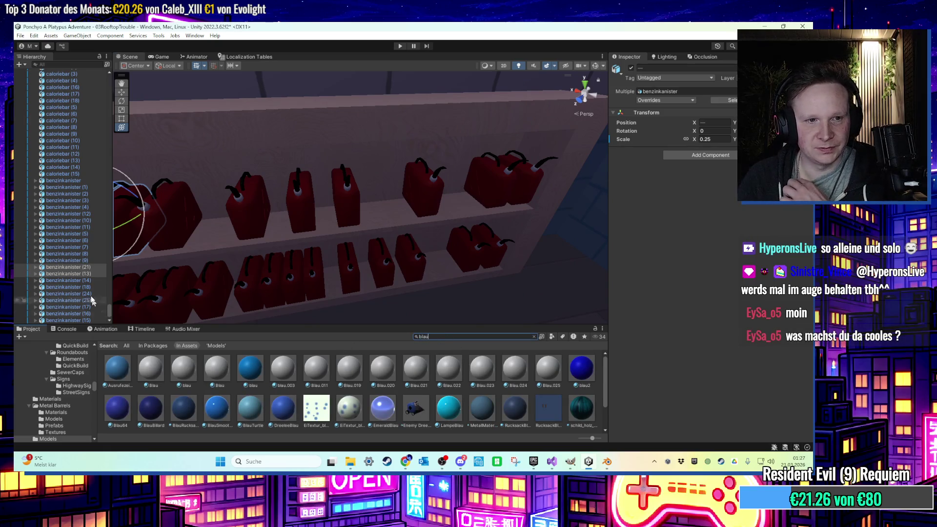
Pick out the canisters to recolour, from benzinkanister (6) through (15), ending on (14).
left_click(83, 242)
left_click(79, 268)
left_click(66, 187, "ctrl")
left_click(66, 261, "ctrl")
left_click(69, 293, "ctrl")
left_click(68, 307, "ctrl")
left_click(67, 233, "ctrl")
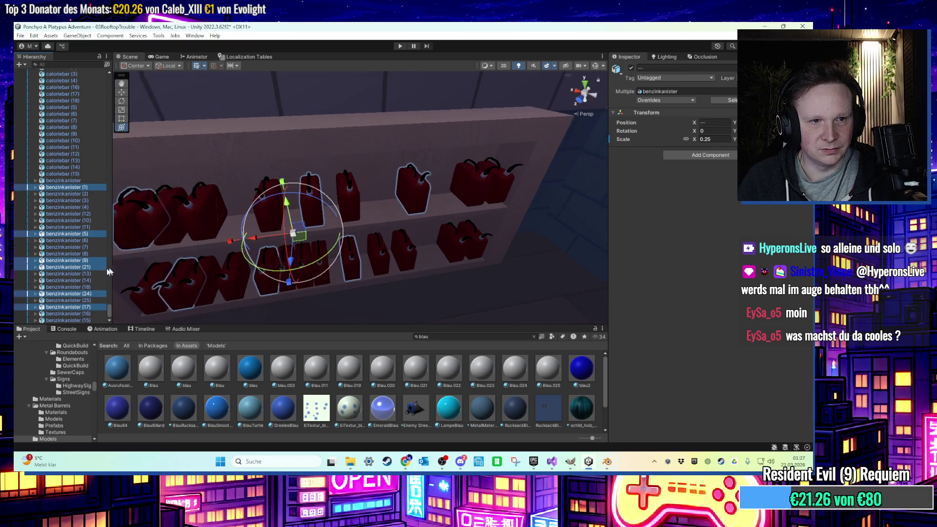
left_click(68, 320, "ctrl")
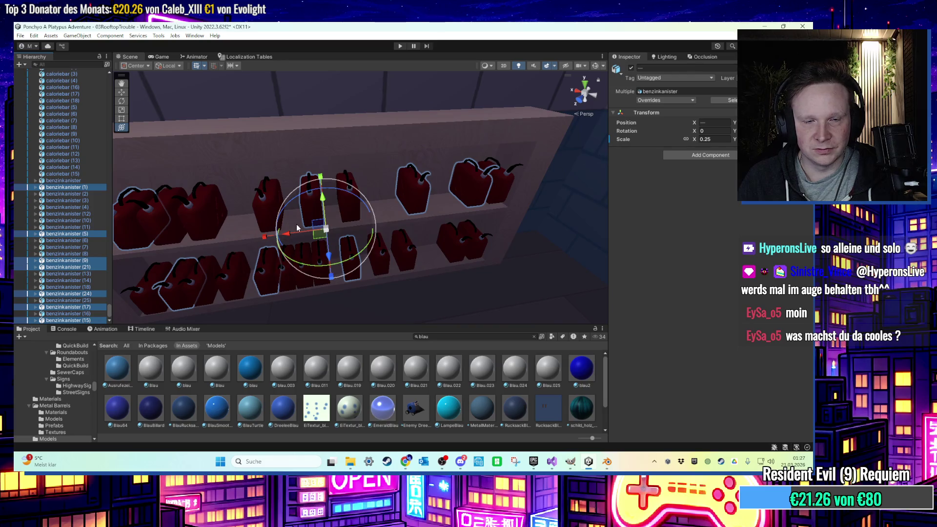
left_click(64, 247)
left_click(66, 281)
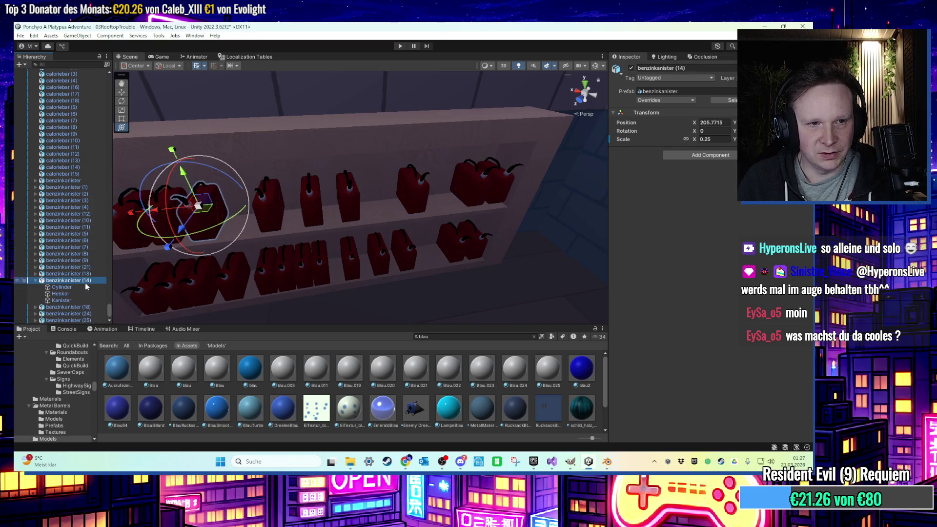
Drag the blue material onto the shelf canisters in the Scene view.
left_click_drag(307, 290, 367, 299)
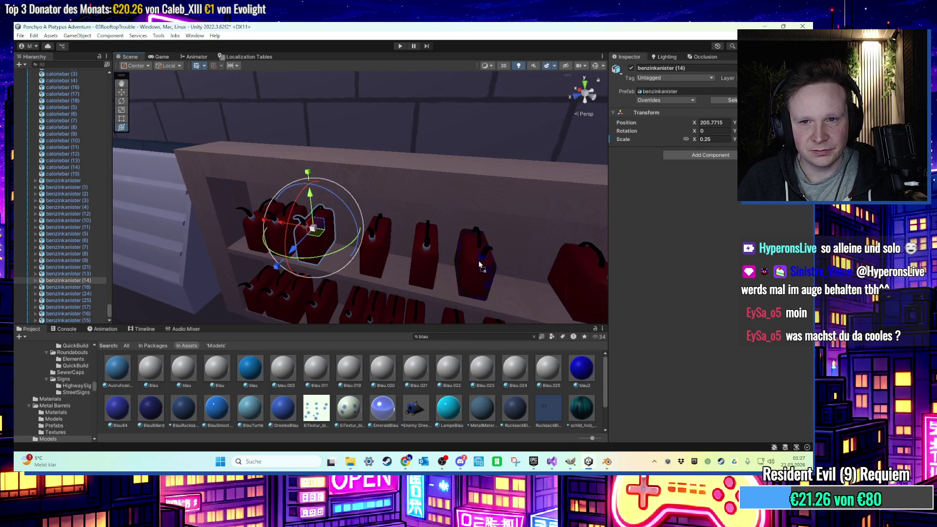
left_click_drag(476, 271, 538, 324)
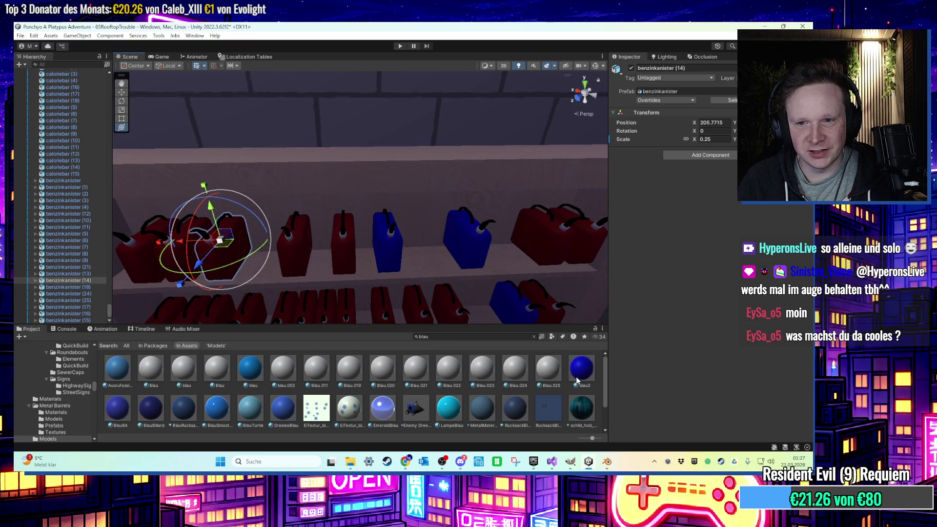
left_click_drag(321, 320, 479, 315)
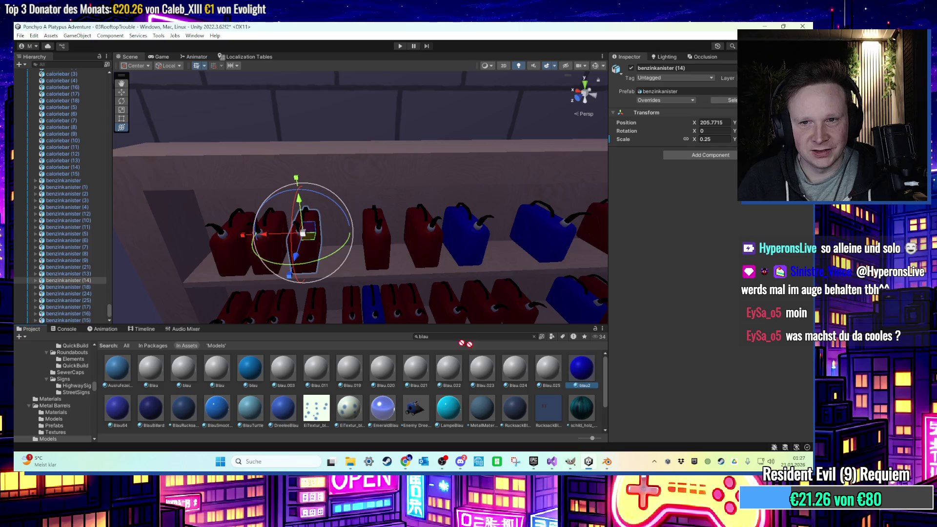
mouse_move(582, 369)
left_mouse_down()
mouse_move(544, 208)
mouse_move(270, 264)
left_mouse_up()
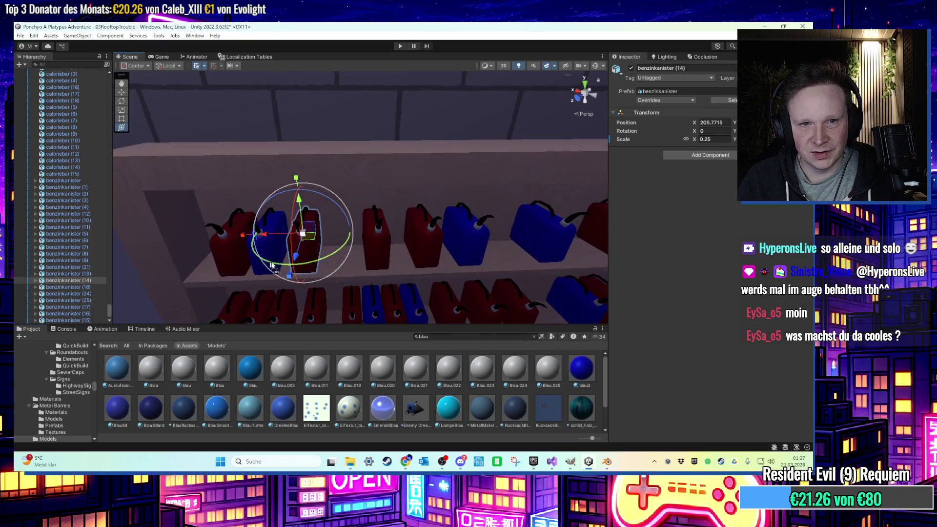
Select the Tankstelle gas station object and start Play mode to test it.
scroll(392, 246, "down", 5)
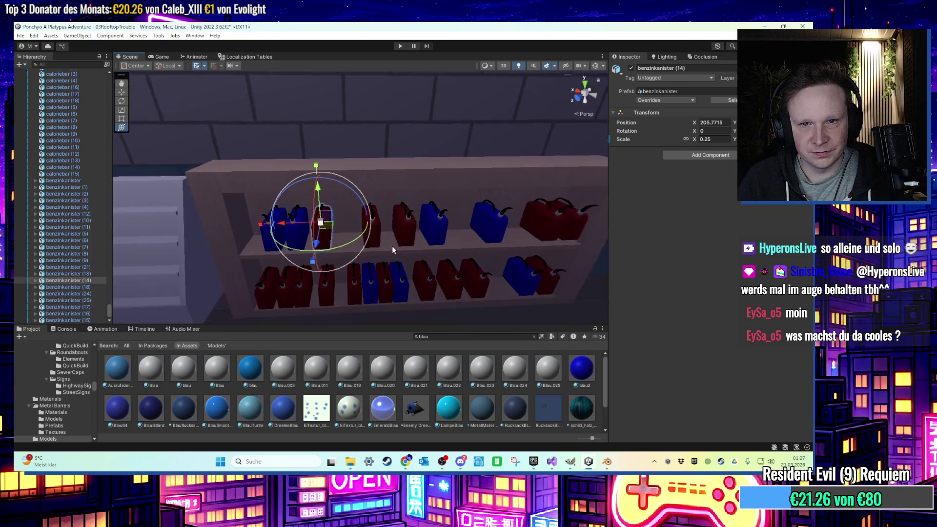
left_click(438, 213)
left_click_drag(438, 233, 420, 240)
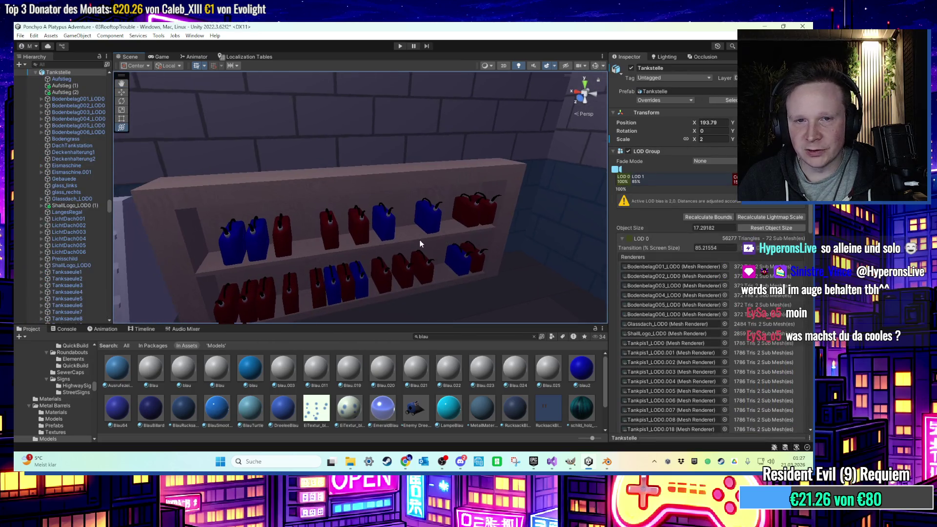
left_click(399, 45)
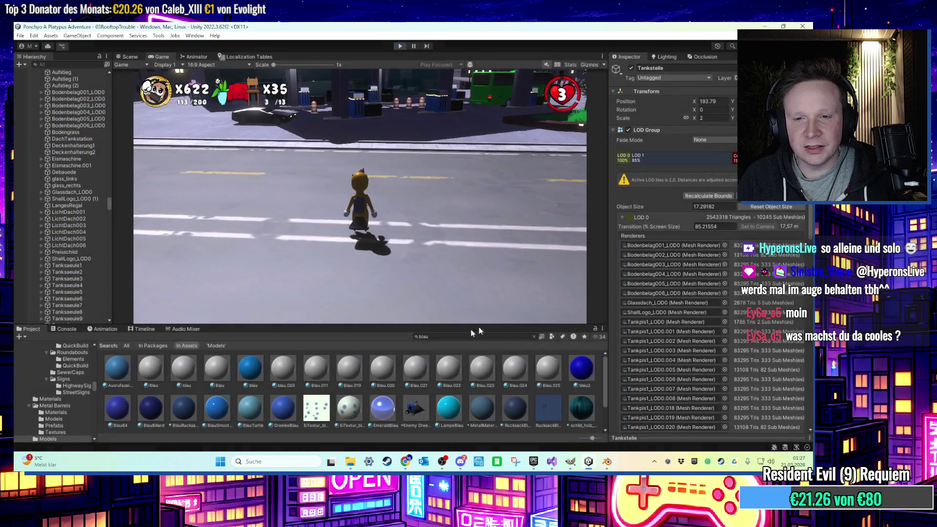
Exit Play mode with Ctrl+P and load 00HubWorld from Favorites > Scenes.
key("ctrl+p")
scroll(68, 371, "up", 10)
left_click(42, 357)
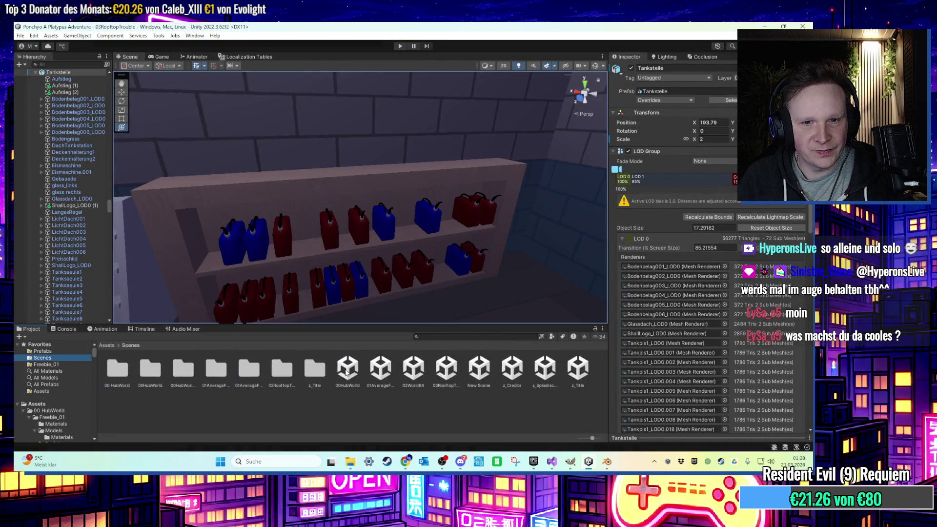
left_click(348, 371)
double_click(347, 371)
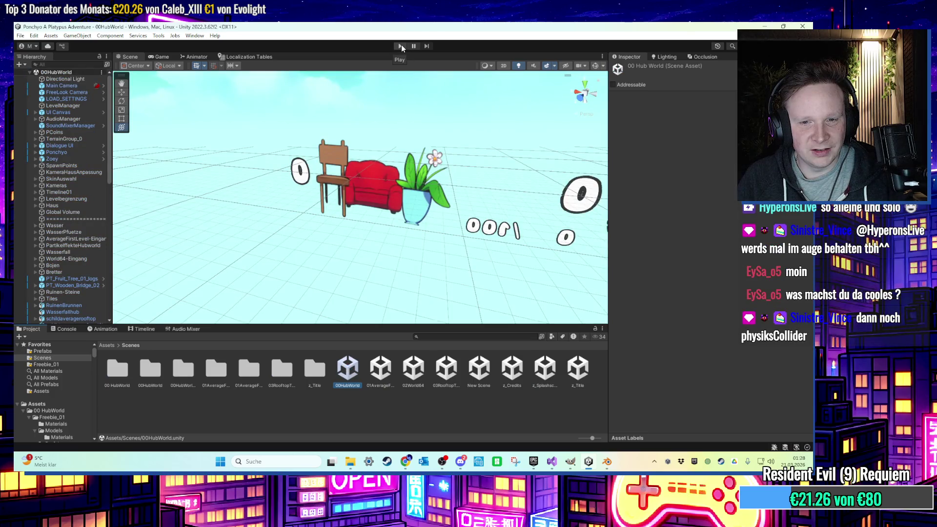
Load 03RooftopTrouble and play-test it briefly, with lives dropping from 3 to 2.
left_click(439, 373)
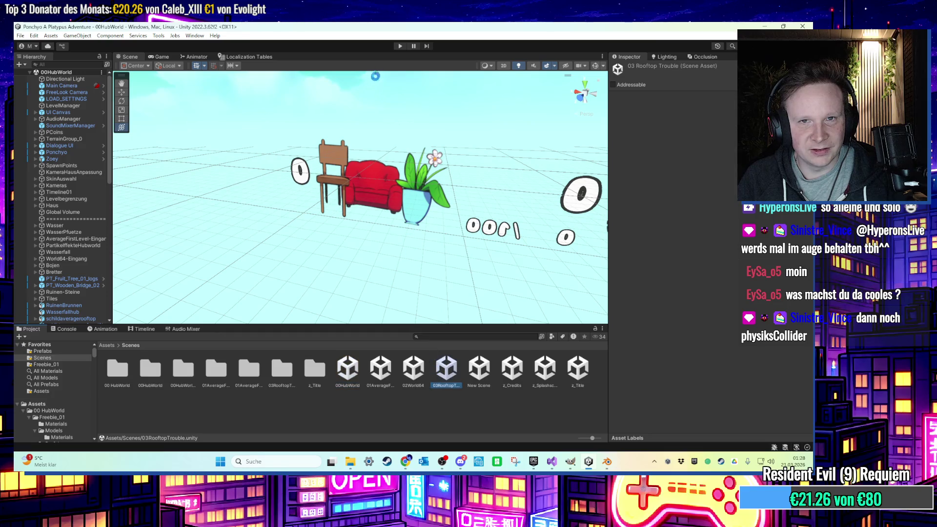
left_click(399, 47)
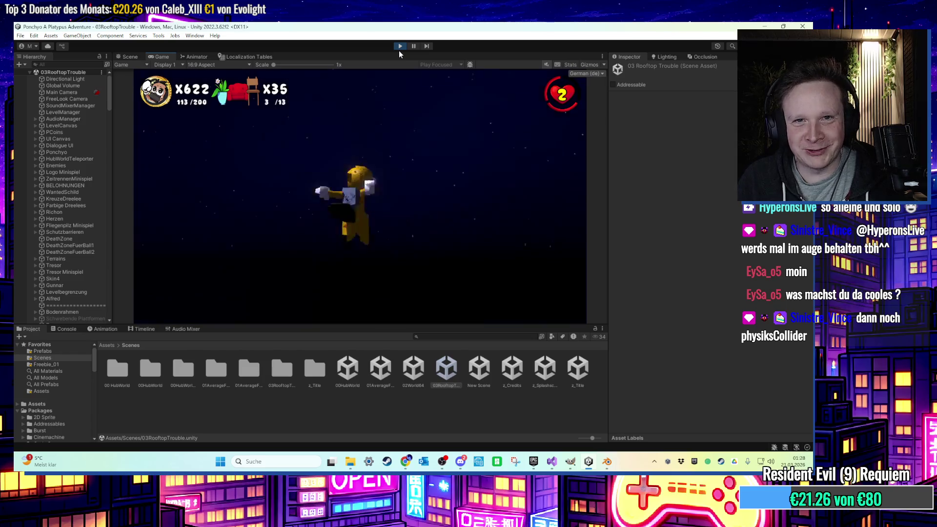
left_click(397, 48)
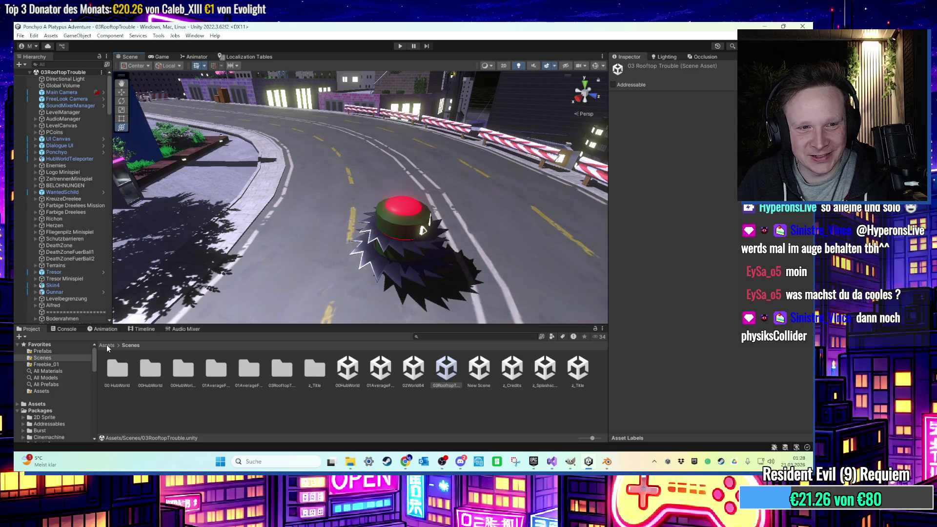
In Assets/Gegner, set Explosionsradius Knock Back Staerke to 5 and test-run the mine.
left_click(107, 345)
double_click(274, 374)
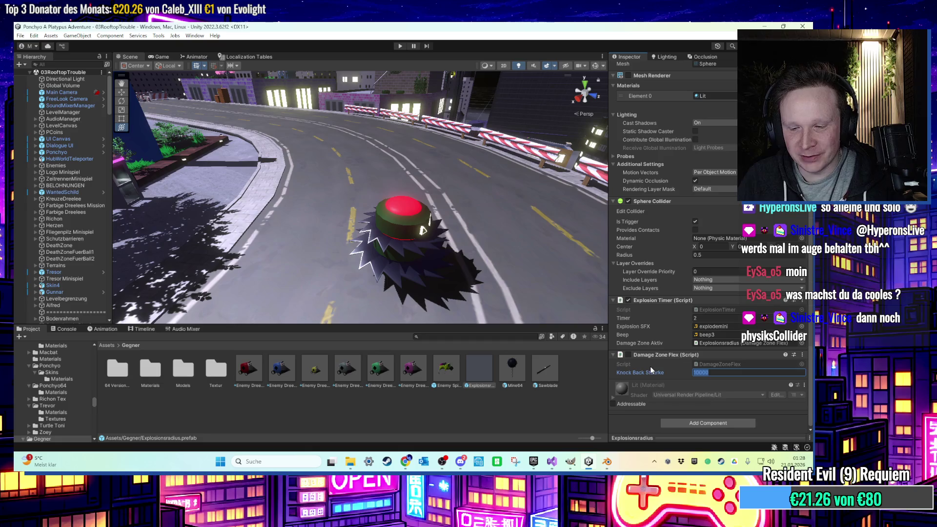
type("1")
key("BackSpace")
type("5")
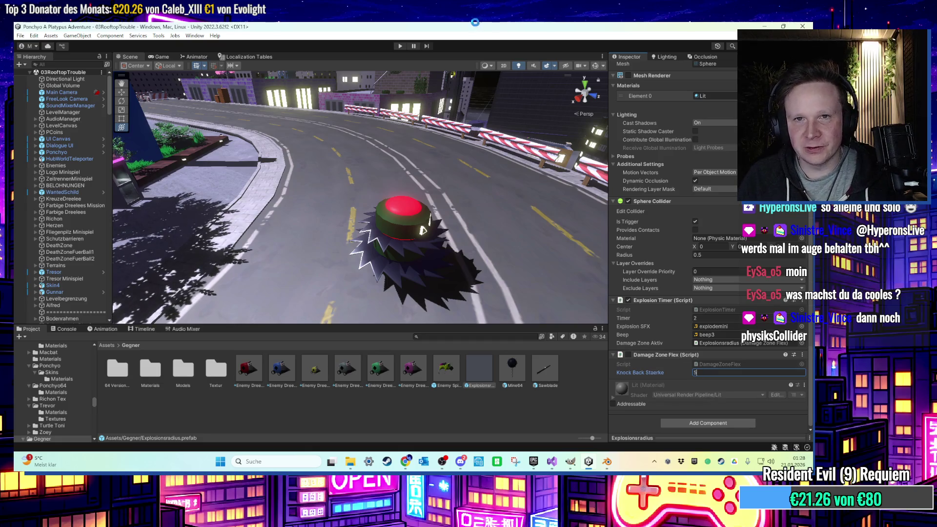
left_click(399, 46)
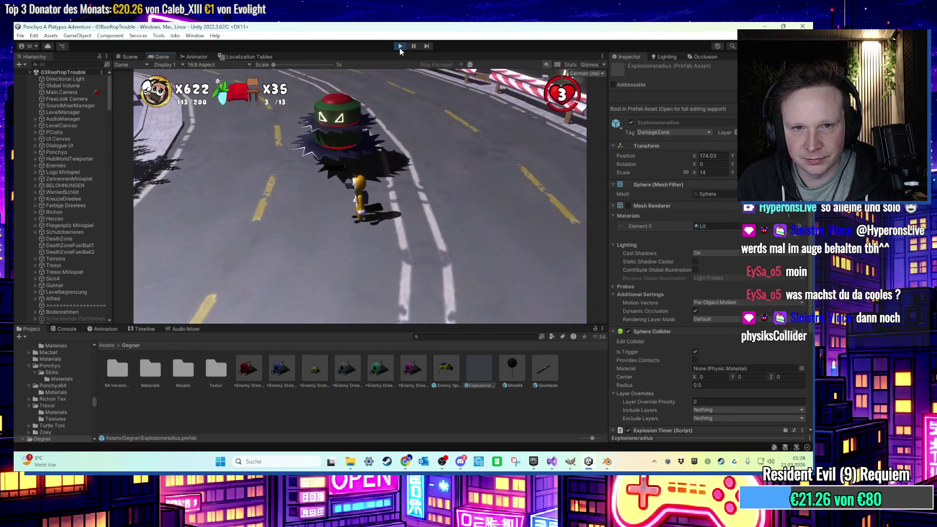
left_click(400, 46)
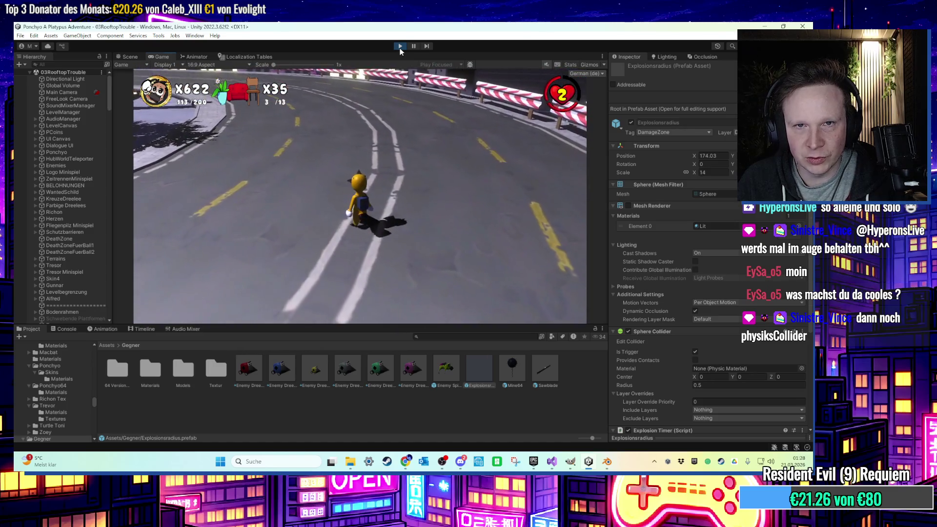
Change the Explosionsradius Knock Back Staerke to 10.
scroll(704, 352, "down", 5)
left_click(703, 372)
type("10")
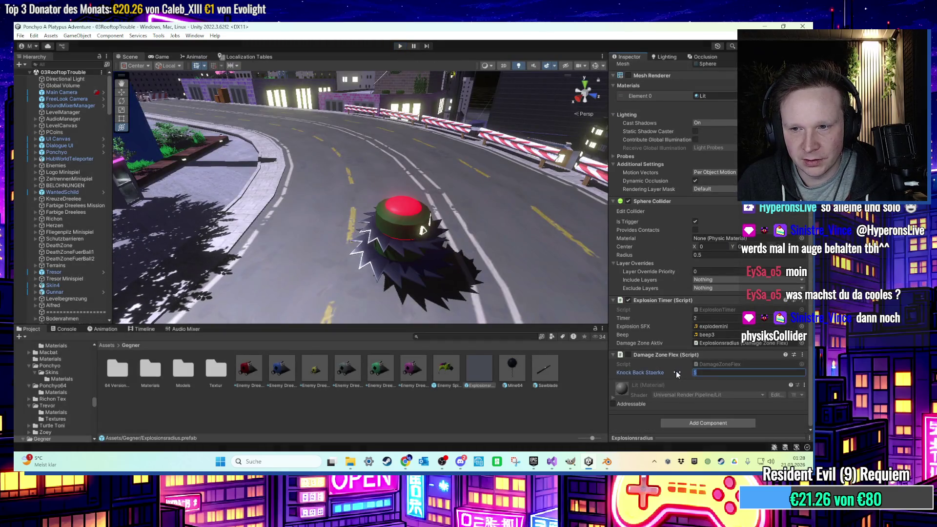
left_click_drag(418, 176, 420, 183)
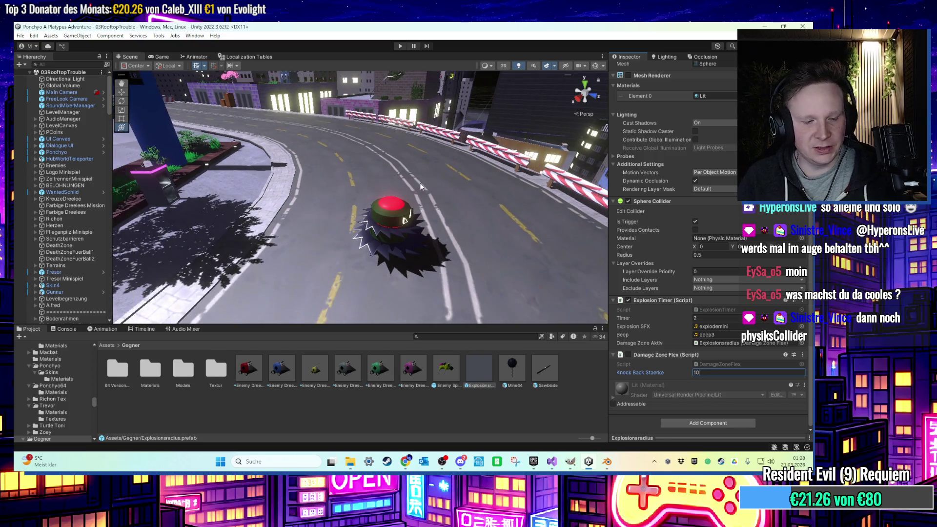
scroll(62, 386, "up", 10)
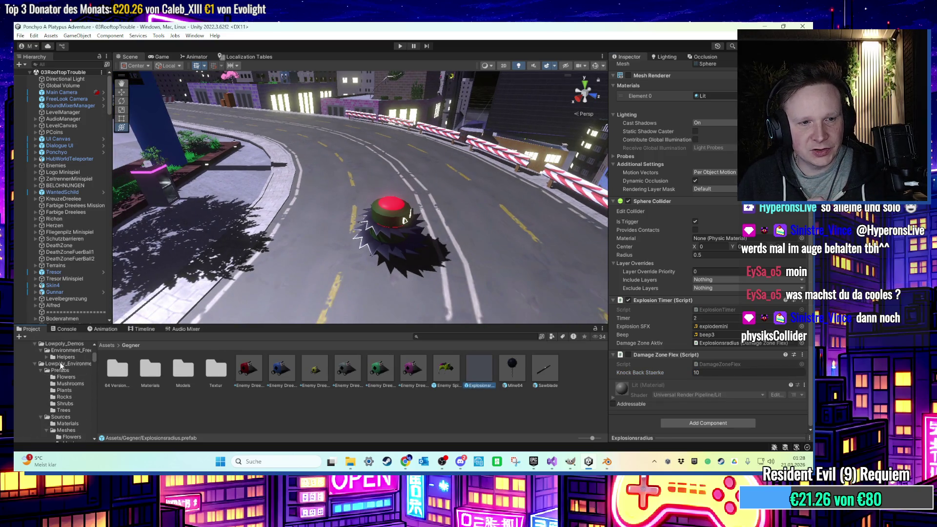
Select 00HubWorld in Favorites > Scenes and play through a portal into 01AverageFirstLevel.
left_click(68, 358)
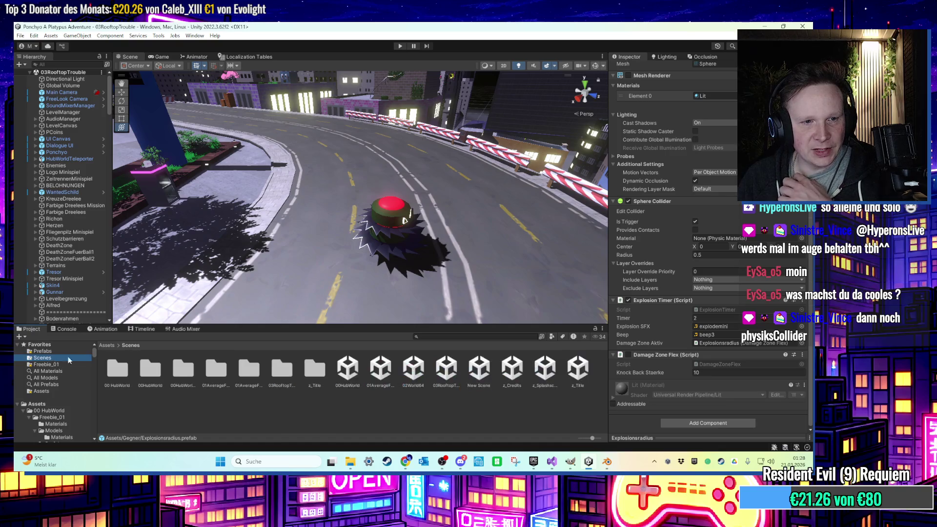
left_click(363, 376)
left_click(401, 46)
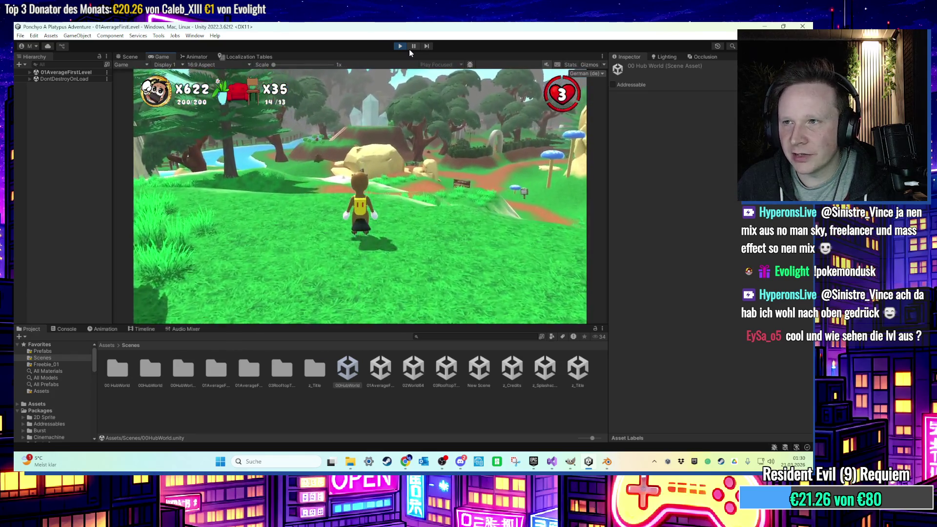
Run the character forward through the forest to the stone portal arch.
key("w")
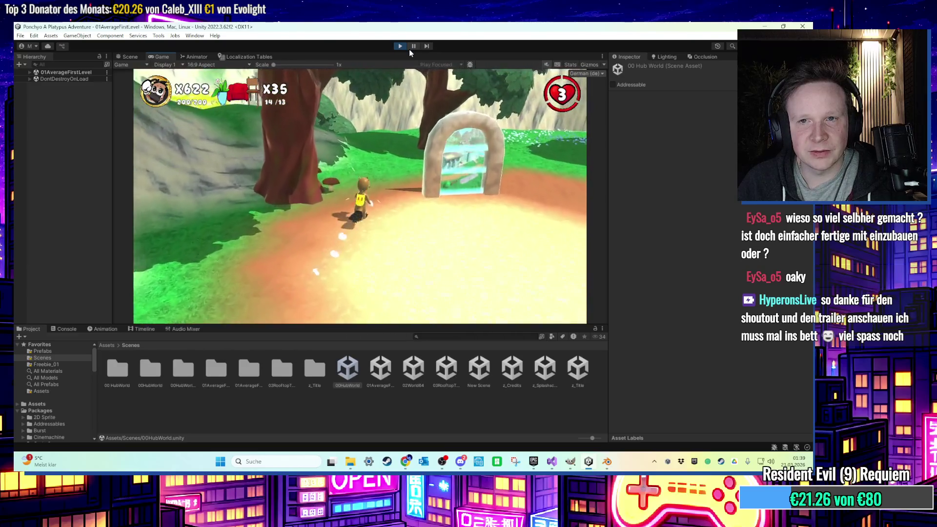
Stop the playtest and open 01AverageFirstLevel, framing the Gunnar and Alfred objects.
left_click(400, 45)
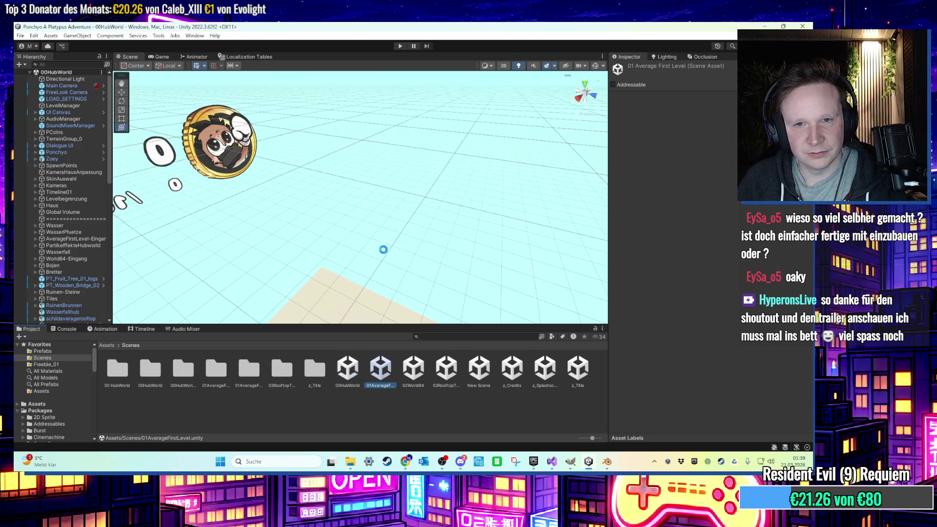
left_click(85, 199)
double_click(85, 201)
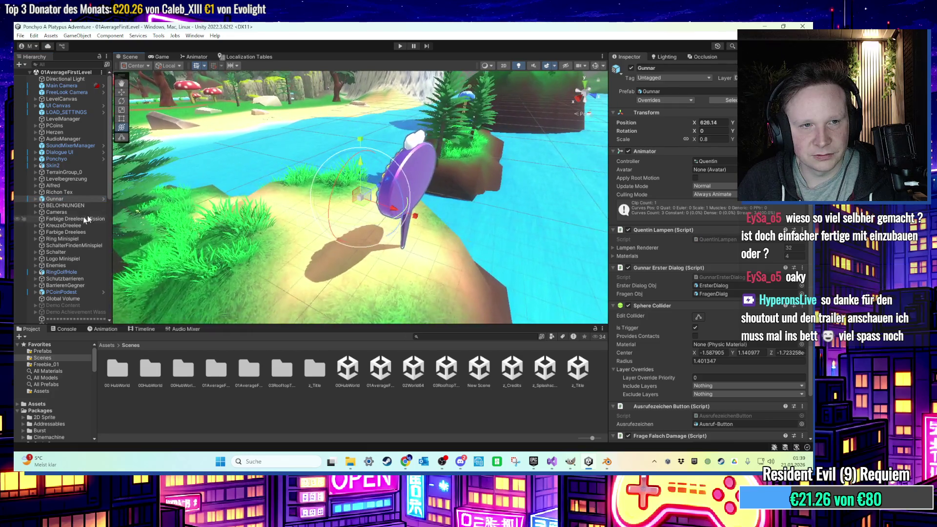
double_click(54, 185)
scroll(301, 220, "up", 10)
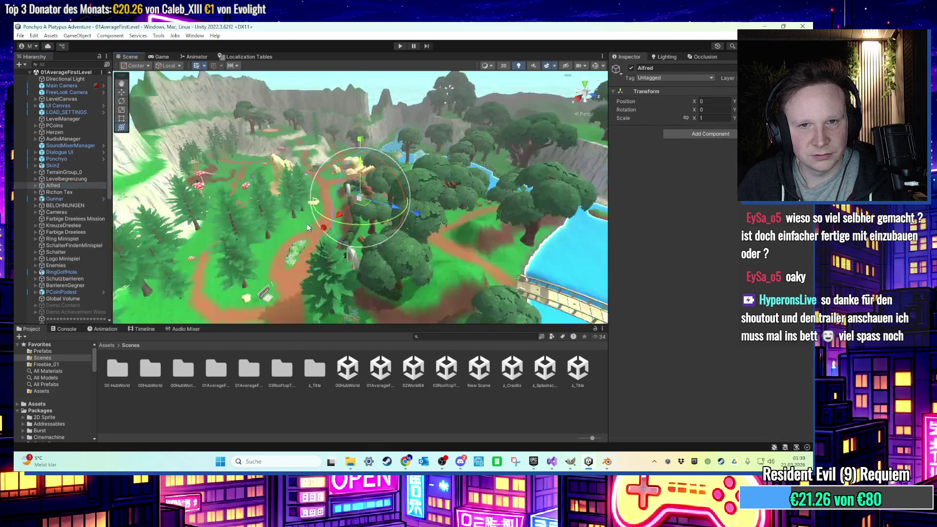
Fly to the cliffs, select the forest terrain and open its paint tools.
mouse_move(301, 202)
left_mouse_down()
mouse_move(405, 229)
mouse_move(350, 211)
mouse_move(376, 193)
left_mouse_up()
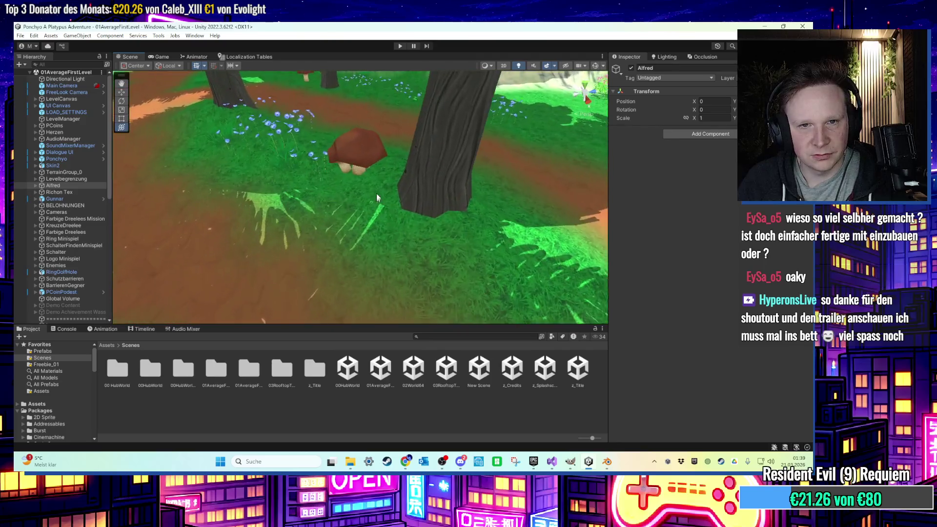
left_click(358, 160)
mouse_move(367, 155)
left_mouse_down()
mouse_move(380, 172)
mouse_move(391, 145)
mouse_move(403, 188)
mouse_move(433, 218)
mouse_move(404, 195)
mouse_move(385, 194)
mouse_move(379, 221)
mouse_move(386, 214)
left_mouse_up()
left_click(724, 143)
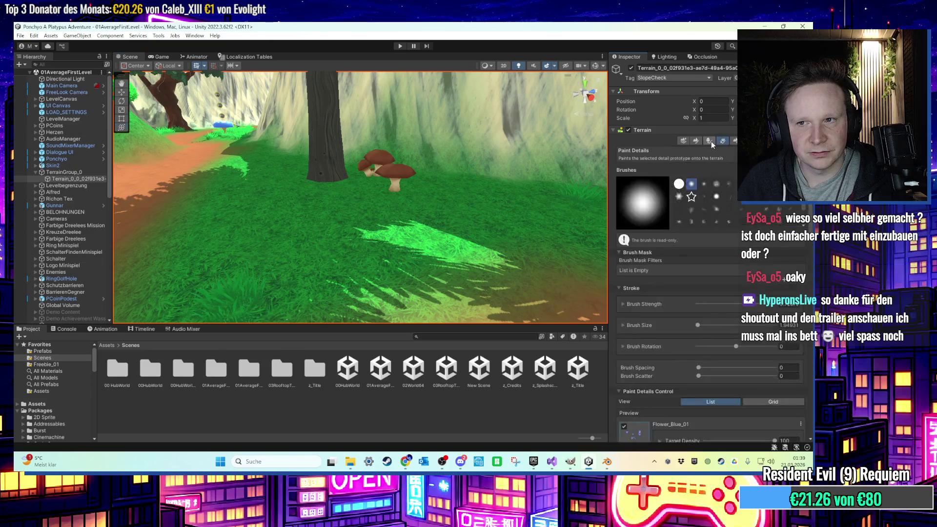
Set the terrain to Paint Trees with the Mushroom prototype, brush size 40, density 83.
left_click(711, 142)
left_click(707, 209)
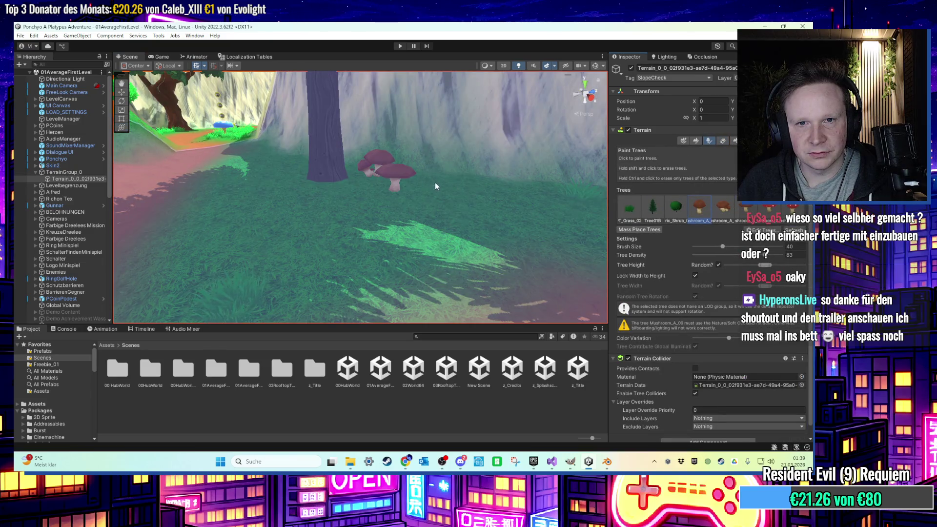
mouse_move(421, 181)
left_mouse_down()
mouse_move(446, 210)
mouse_move(290, 282)
mouse_move(136, 125)
mouse_move(244, 147)
mouse_move(426, 160)
mouse_move(399, 235)
mouse_move(384, 235)
mouse_move(474, 224)
mouse_move(478, 207)
mouse_move(436, 213)
mouse_move(539, 196)
mouse_move(396, 199)
mouse_move(435, 198)
mouse_move(417, 239)
mouse_move(725, 159)
left_mouse_up()
key("w")
left_click(712, 140)
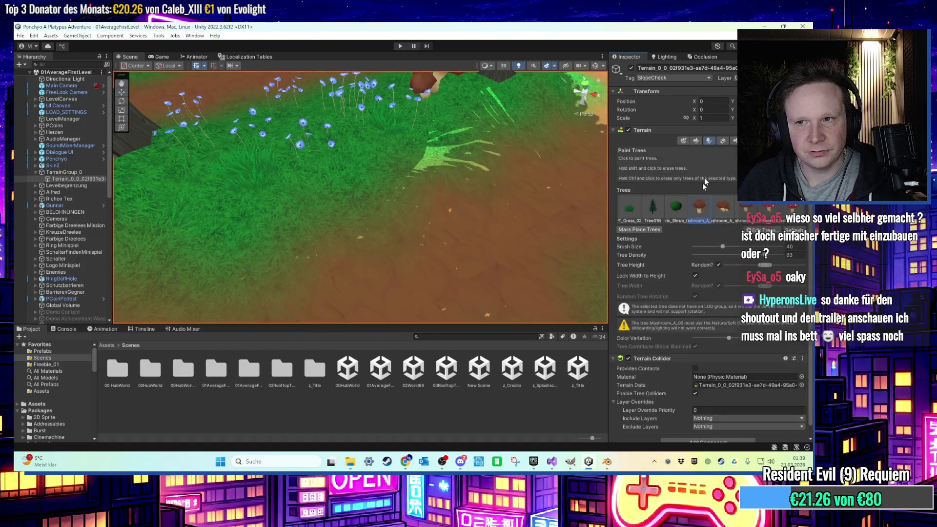